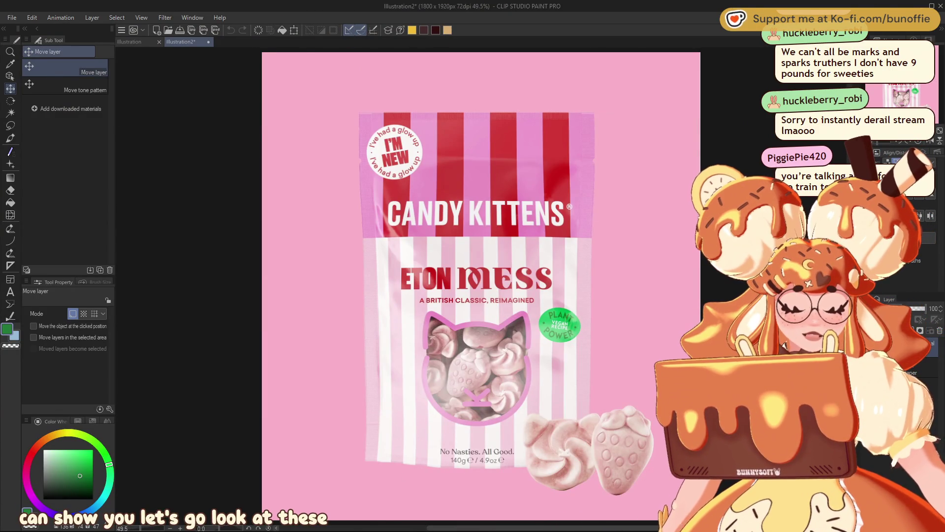
Pan and zoom around the Eton Mess bag to inspect its top and the canvas's right edge
{"action": "left_click_drag", "start_coordinate": [481, 285], "coordinate": [372, 281]}
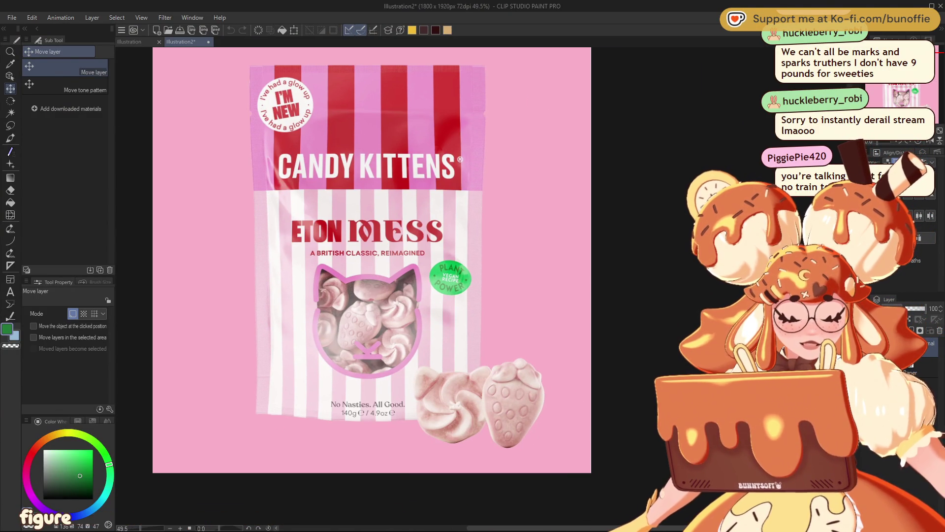
{"action": "scroll", "coordinate": [424, 477], "scroll_direction": "up", "scroll_amount": 5}
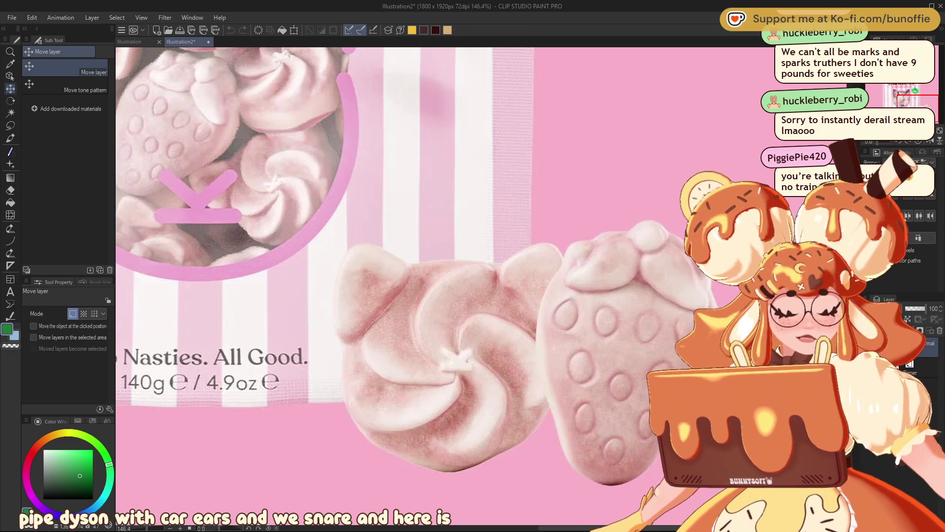
{"action": "left_click_drag", "start_coordinate": [919, 103], "coordinate": [913, 93]}
{"action": "scroll", "coordinate": [594, 136], "scroll_direction": "down", "scroll_amount": 4}
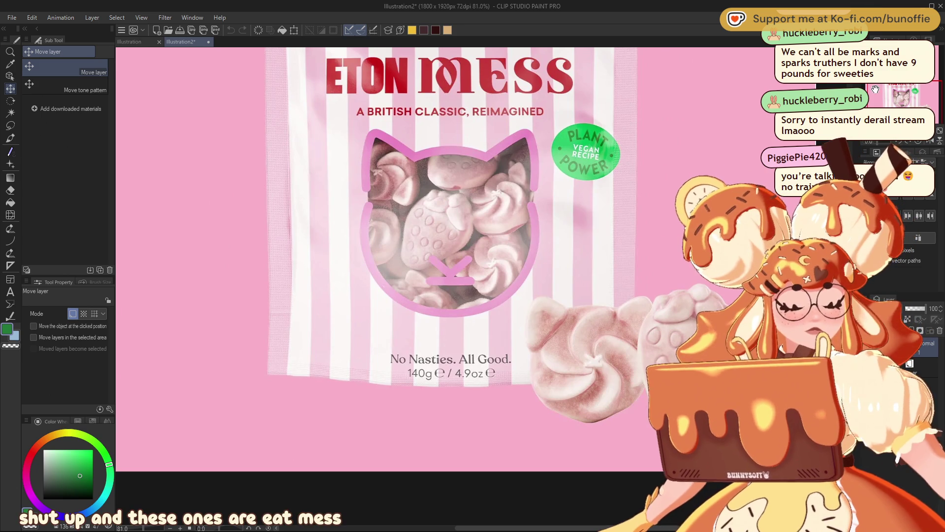
{"action": "mouse_move", "coordinate": [905, 92]}
{"action": "left_mouse_down"}
{"action": "mouse_move", "coordinate": [905, 78]}
{"action": "mouse_move", "coordinate": [910, 86]}
{"action": "left_mouse_up"}
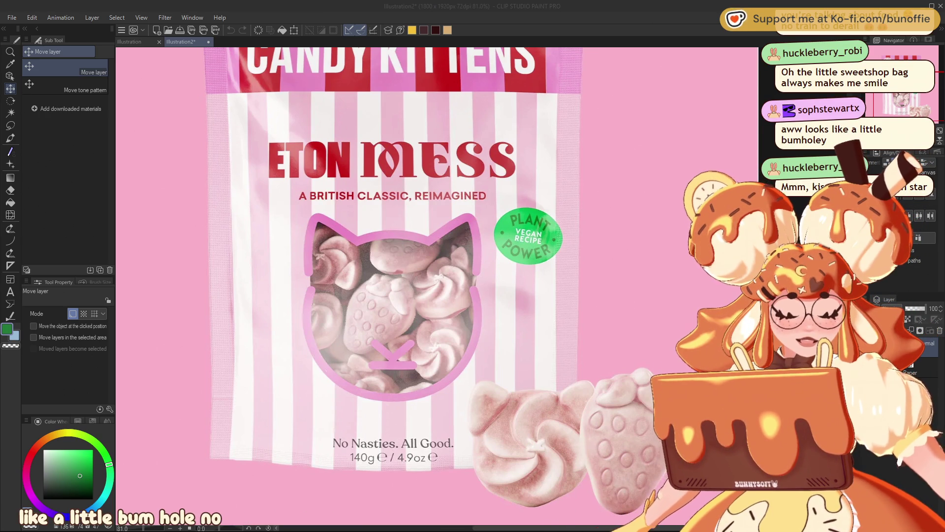
{"action": "mouse_move", "coordinate": [394, 246]}
{"action": "left_mouse_down"}
{"action": "mouse_move", "coordinate": [334, 194]}
{"action": "mouse_move", "coordinate": [364, 247]}
{"action": "left_mouse_up"}
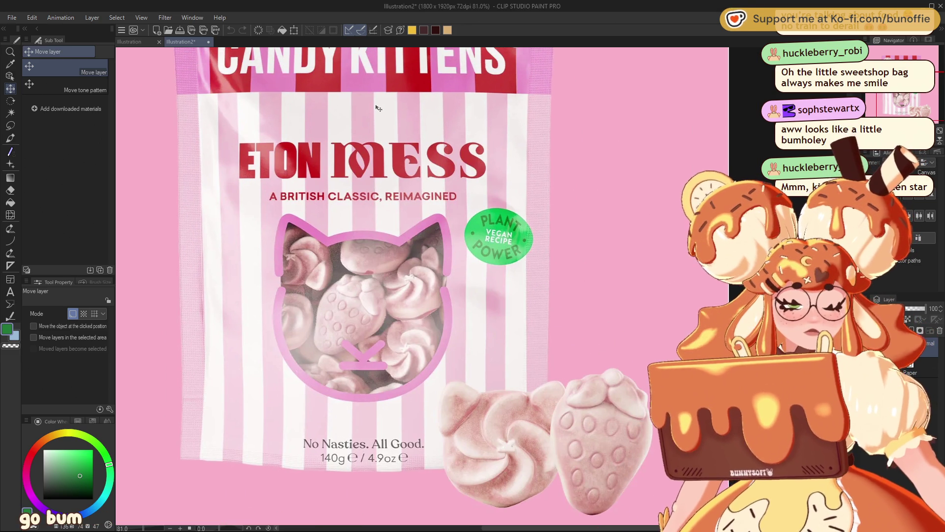
{"action": "scroll", "coordinate": [384, 99], "scroll_direction": "down", "scroll_amount": 2}
{"action": "mouse_move", "coordinate": [384, 99]}
{"action": "left_mouse_down"}
{"action": "mouse_move", "coordinate": [398, 161]}
{"action": "mouse_move", "coordinate": [454, 217]}
{"action": "left_mouse_up"}
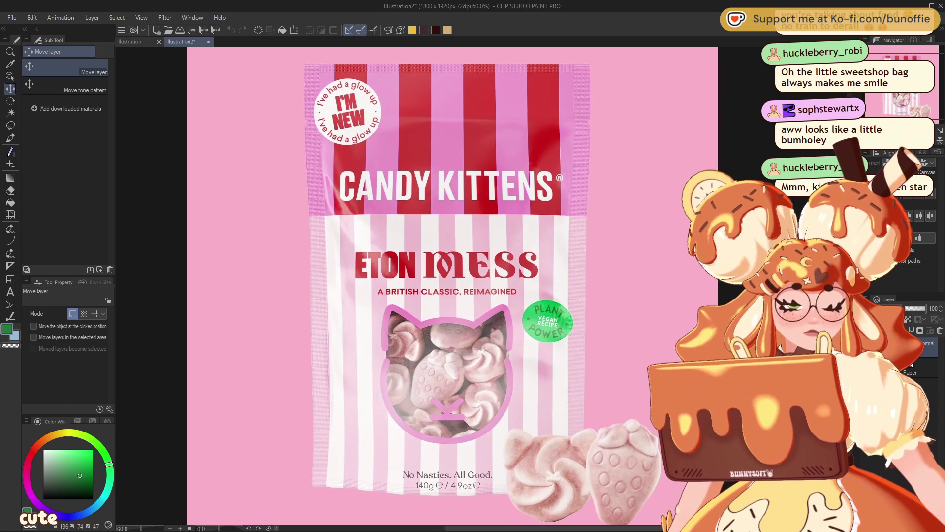
{"action": "scroll", "coordinate": [552, 148], "scroll_direction": "down", "scroll_amount": 1}
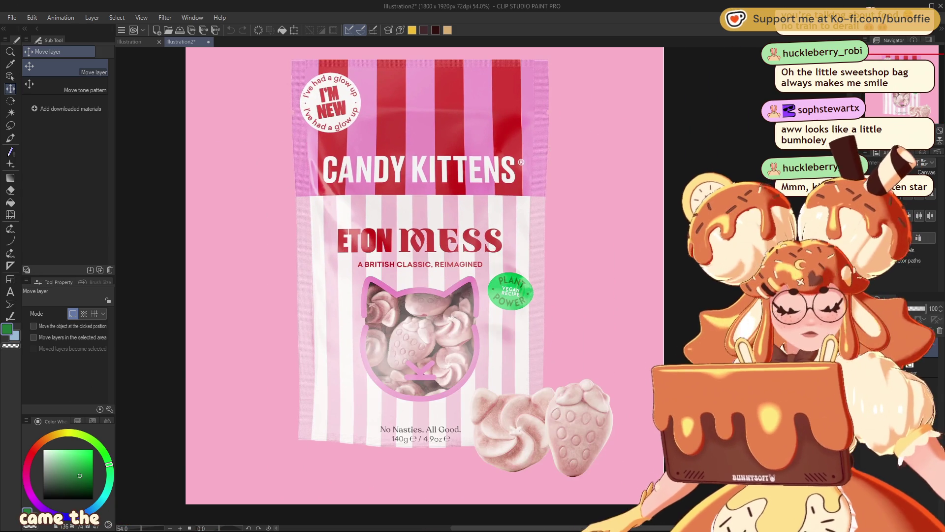
{"action": "scroll", "coordinate": [554, 149], "scroll_direction": "up", "scroll_amount": 1}
{"action": "scroll", "coordinate": [553, 149], "scroll_direction": "down", "scroll_amount": 1}
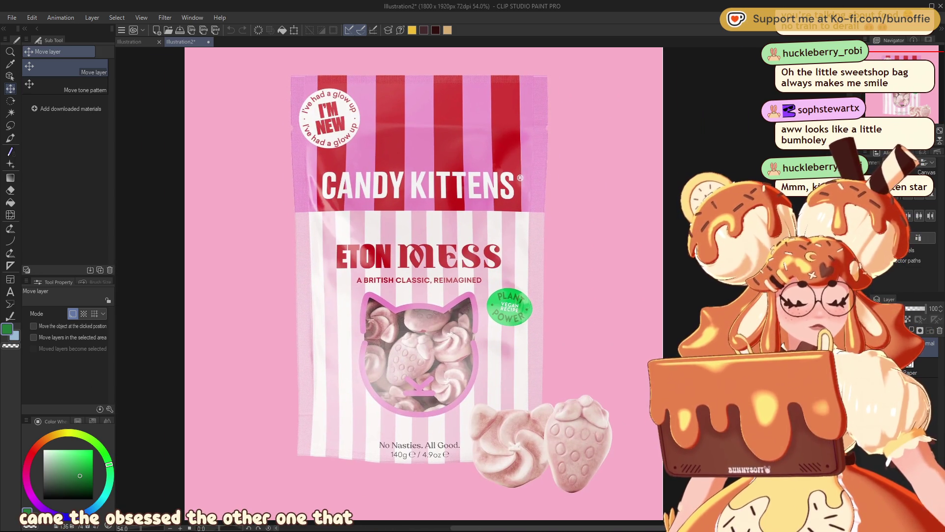
Paste the Choriza May bag image and centre it in the view
{"action": "key", "text": "ctrl+v"}
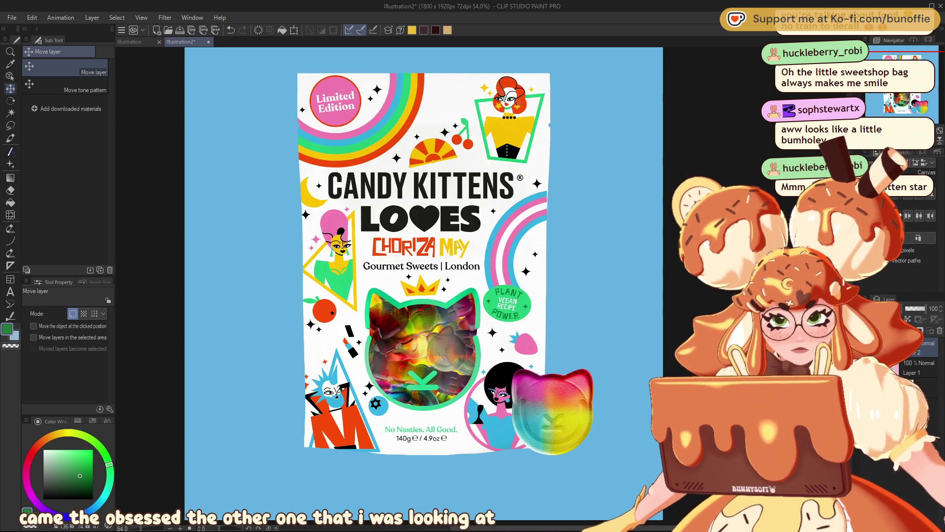
{"action": "scroll", "coordinate": [411, 427], "scroll_direction": "up", "scroll_amount": 1}
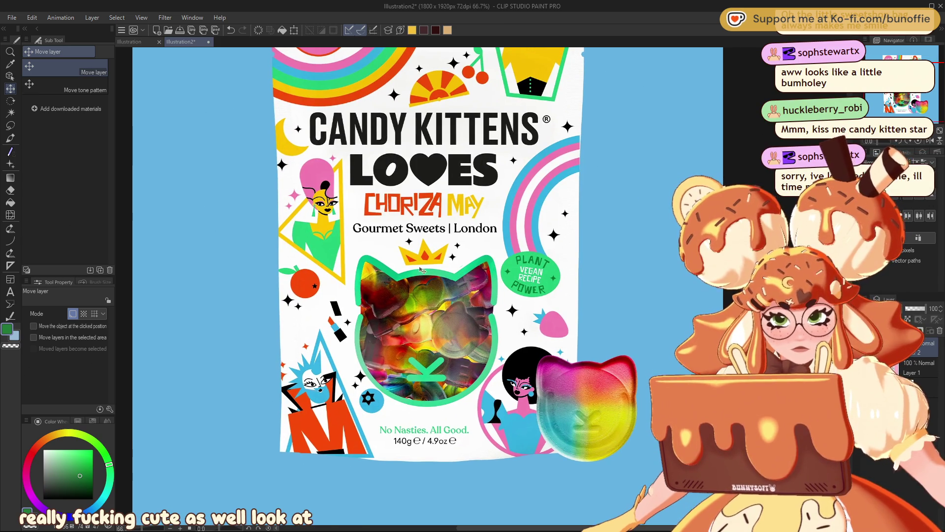
{"action": "scroll", "coordinate": [423, 271], "scroll_direction": "up", "scroll_amount": 1}
{"action": "scroll", "coordinate": [424, 265], "scroll_direction": "up", "scroll_amount": 1}
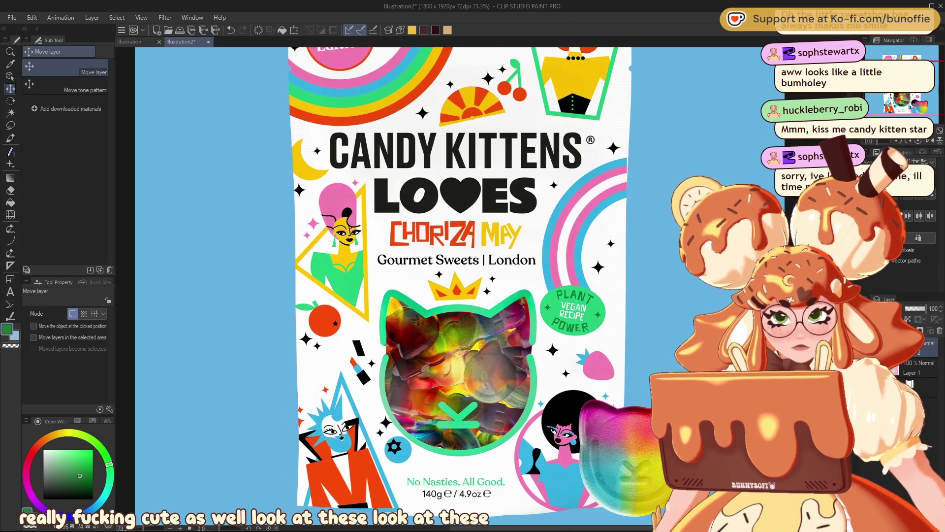
{"action": "scroll", "coordinate": [423, 266], "scroll_direction": "right", "scroll_amount": 2}
{"action": "scroll", "coordinate": [423, 266], "scroll_direction": "right", "scroll_amount": 1}
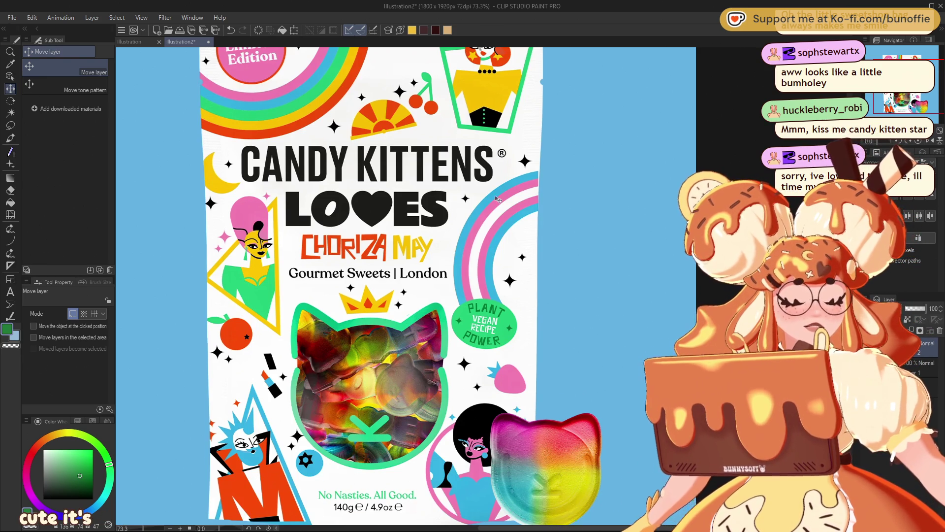
{"action": "scroll", "coordinate": [499, 199], "scroll_direction": "down", "scroll_amount": 3}
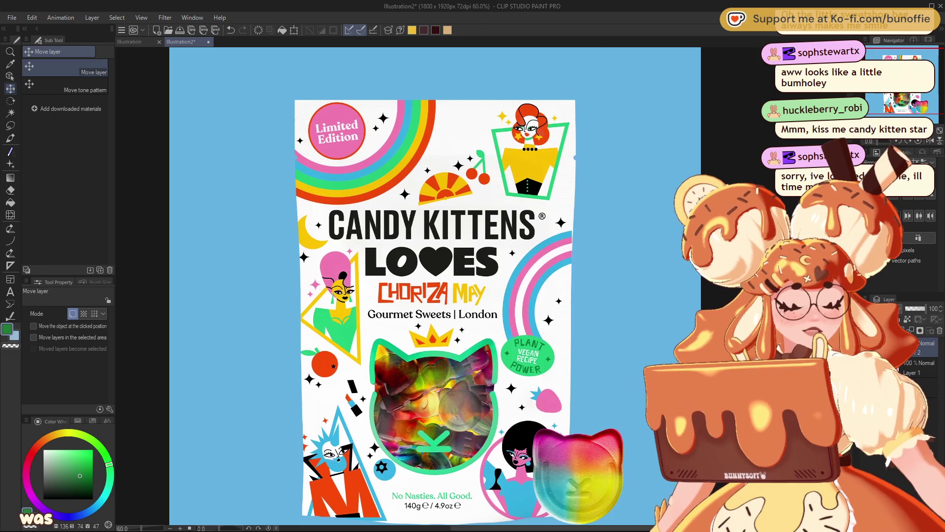
{"action": "left_click_drag", "start_coordinate": [433, 275], "coordinate": [392, 266]}
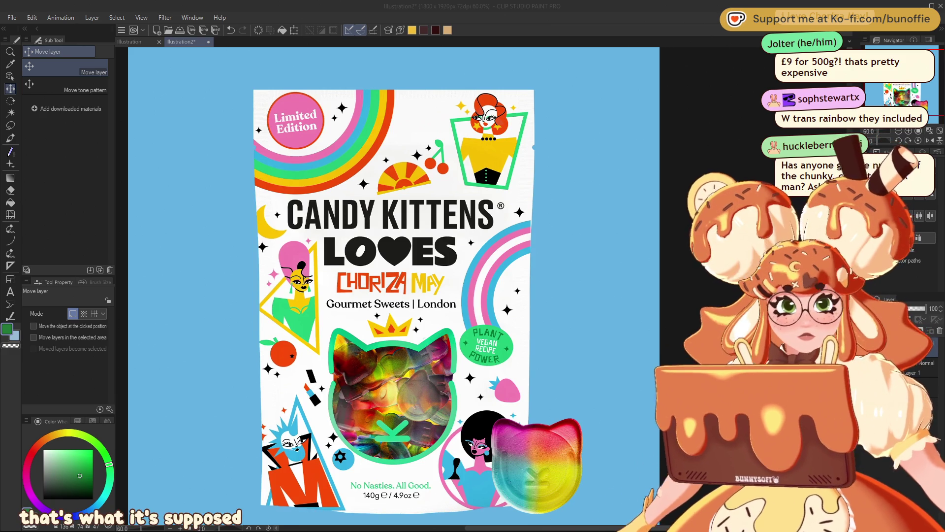
Paste the Treets Crispy bag image as a new layer and pan until its x30 badge shows
{"action": "key", "text": "ctrl+v"}
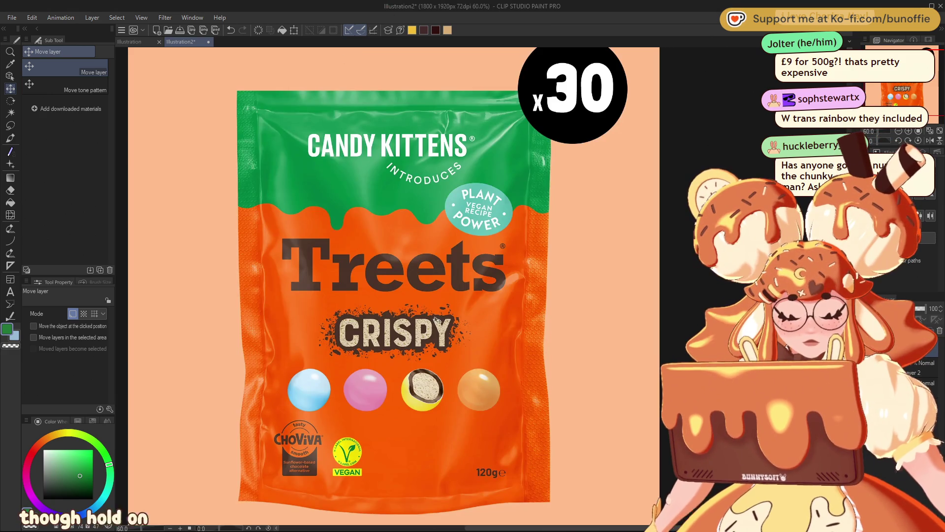
{"action": "scroll", "coordinate": [426, 320], "scroll_direction": "down", "scroll_amount": 3}
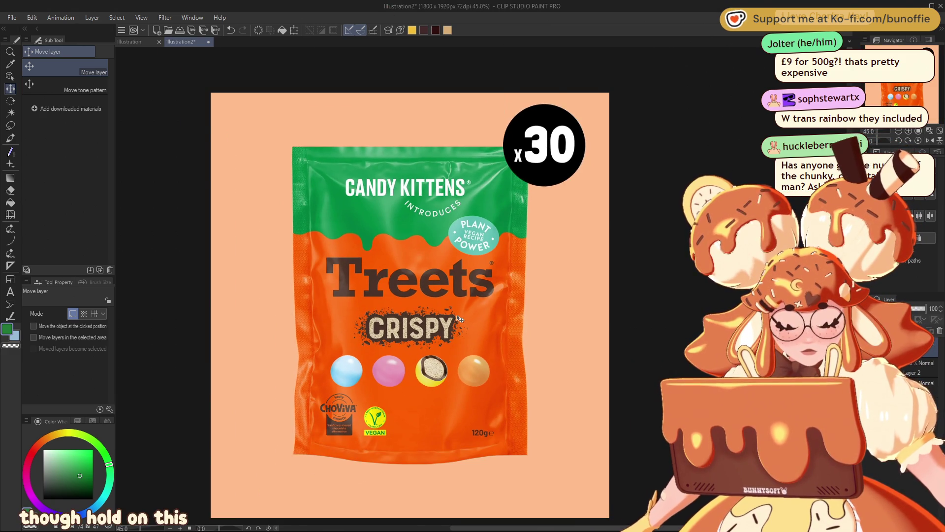
{"action": "scroll", "coordinate": [482, 332], "scroll_direction": "down", "scroll_amount": 1}
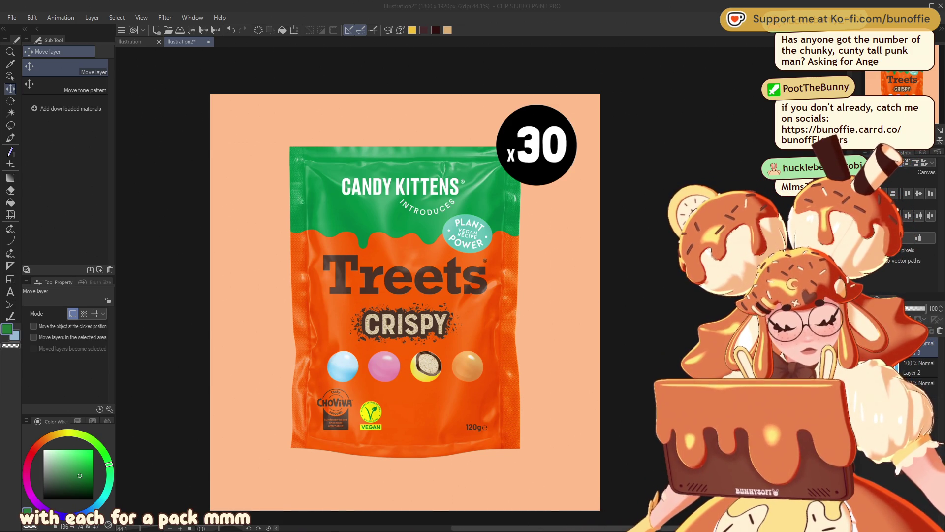
{"action": "scroll", "coordinate": [358, 363], "scroll_direction": "up", "scroll_amount": 3}
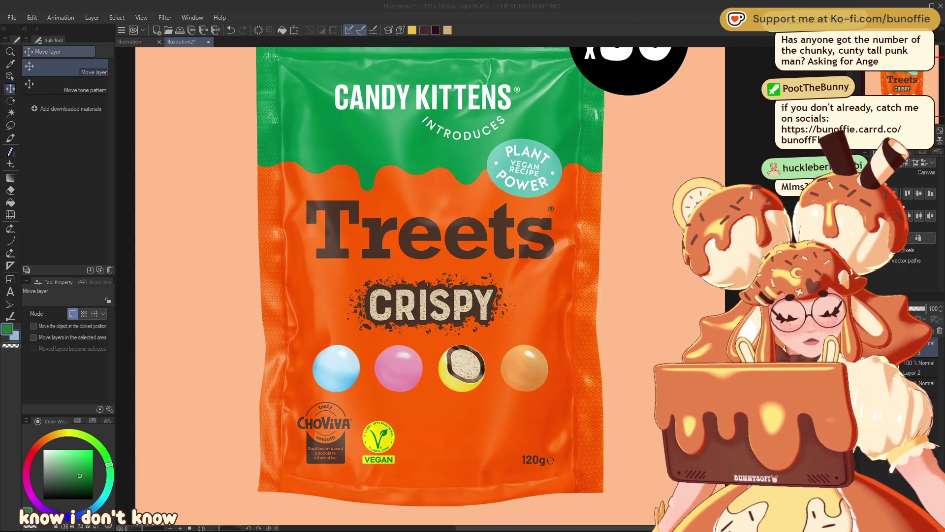
{"action": "scroll", "coordinate": [296, 492], "scroll_direction": "up", "scroll_amount": 3}
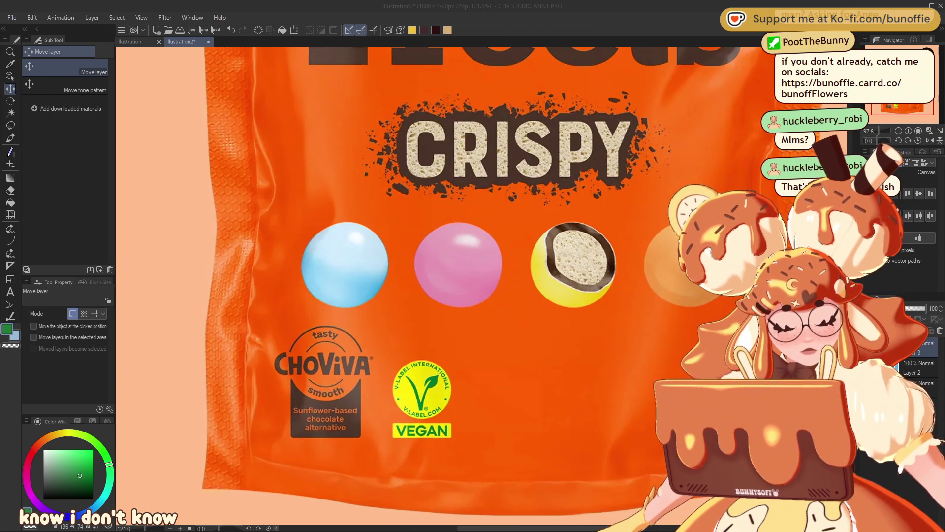
{"action": "scroll", "coordinate": [500, 300], "scroll_direction": "down", "scroll_amount": 1}
{"action": "scroll", "coordinate": [486, 324], "scroll_direction": "down", "scroll_amount": 2}
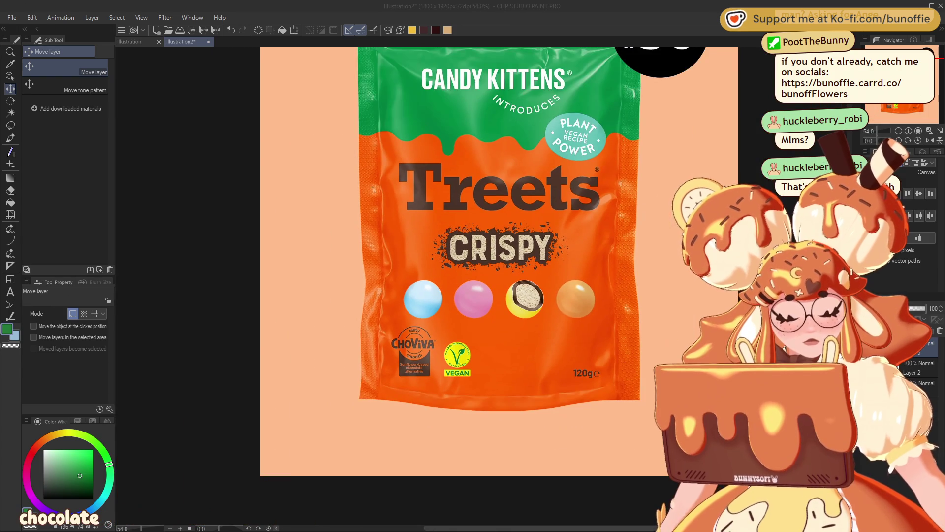
{"action": "left_click_drag", "start_coordinate": [492, 266], "coordinate": [413, 311]}
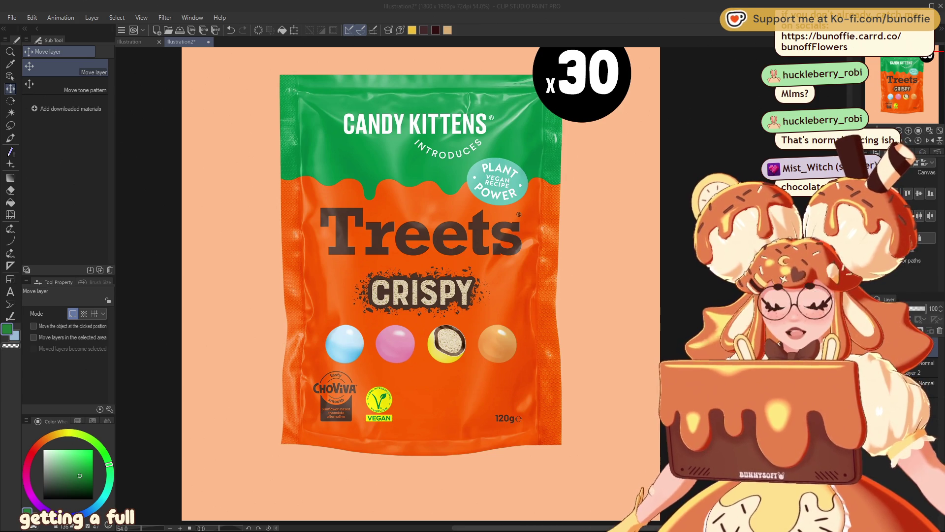
{"action": "scroll", "coordinate": [327, 420], "scroll_direction": "up", "scroll_amount": 5}
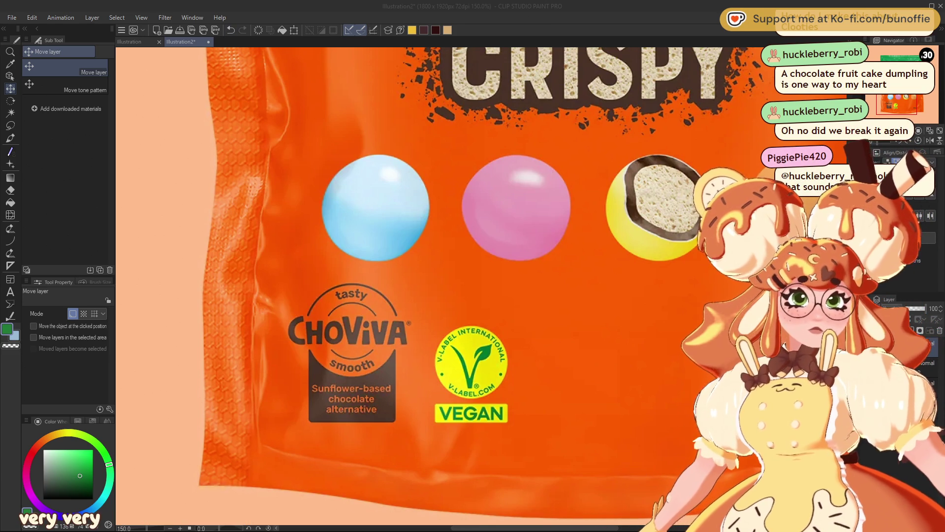
Centre the whole candy bag in view, then close the Illustration2 document
{"action": "left_click", "coordinate": [141, 42]}
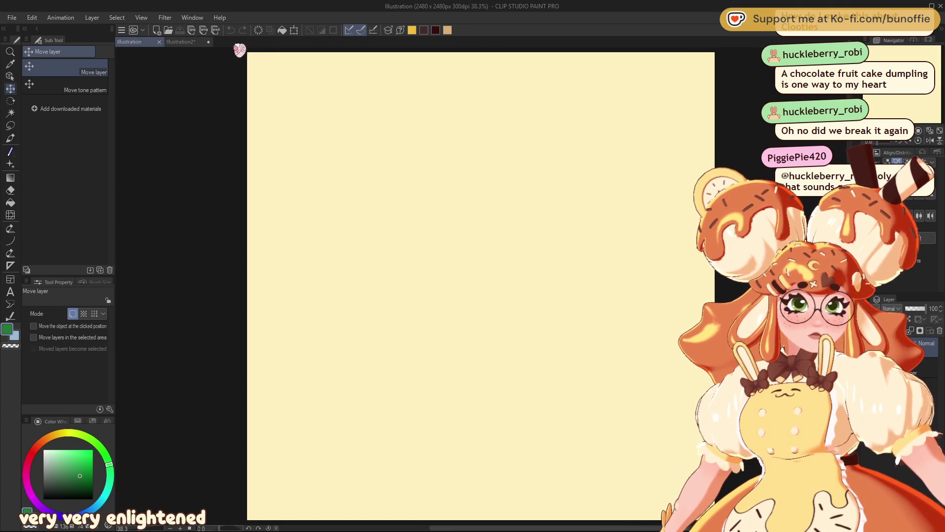
{"action": "left_click", "coordinate": [184, 42]}
{"action": "scroll", "coordinate": [373, 155], "scroll_direction": "down", "scroll_amount": 3}
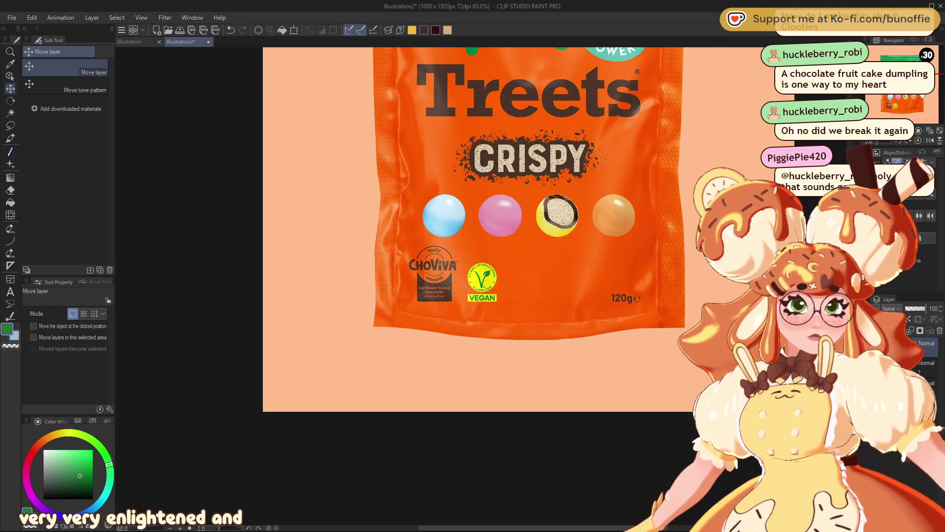
{"action": "mouse_move", "coordinate": [443, 196]}
{"action": "left_mouse_down"}
{"action": "mouse_move", "coordinate": [482, 465]}
{"action": "mouse_move", "coordinate": [297, 369]}
{"action": "mouse_move", "coordinate": [369, 379]}
{"action": "left_mouse_up"}
{"action": "mouse_move", "coordinate": [443, 246]}
{"action": "left_mouse_down"}
{"action": "mouse_move", "coordinate": [473, 241]}
{"action": "mouse_move", "coordinate": [420, 215]}
{"action": "mouse_move", "coordinate": [359, 205]}
{"action": "mouse_move", "coordinate": [428, 232]}
{"action": "left_mouse_up"}
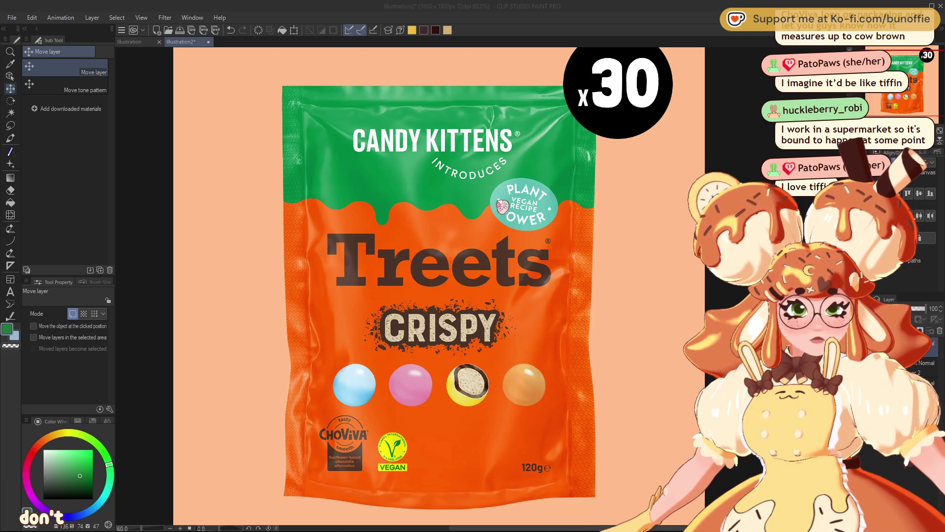
{"action": "left_click", "coordinate": [494, 203]}
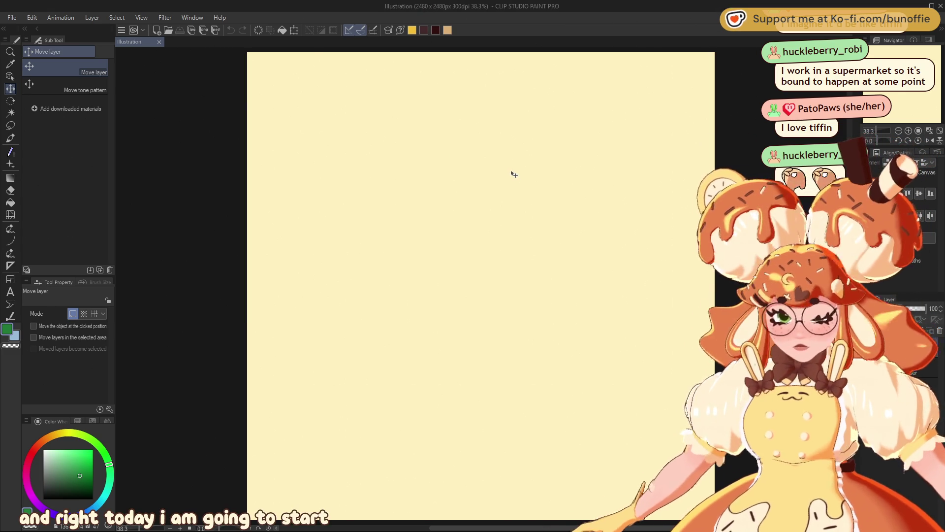
Paste the grey 3D pose figure and tuck it into the canvas's top-left corner
{"action": "key", "text": "ctrl+v"}
{"action": "left_click_drag", "start_coordinate": [302, 124], "coordinate": [298, 117]}
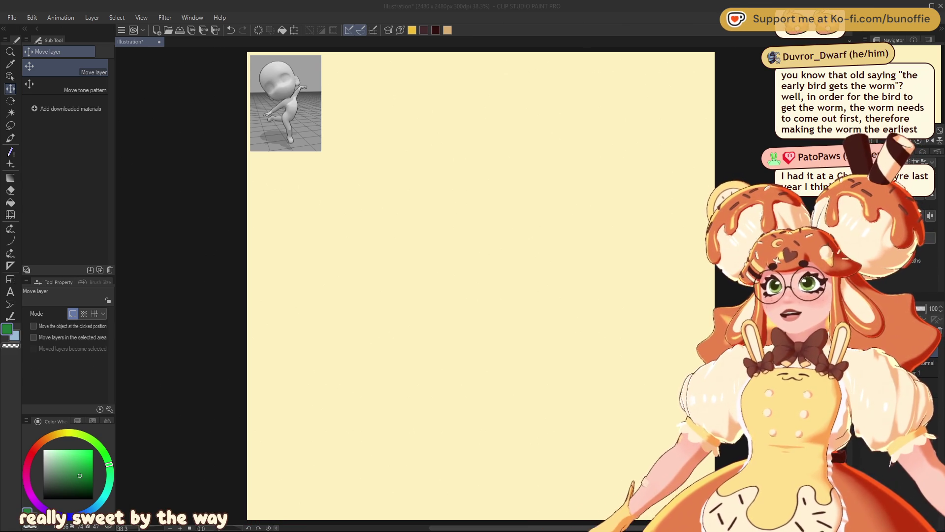
{"action": "left_click", "coordinate": [292, 6]}
Paste the character illustration, layer the pose figure above it, and shrink it below the figure
{"action": "key", "text": "ctrl+v"}
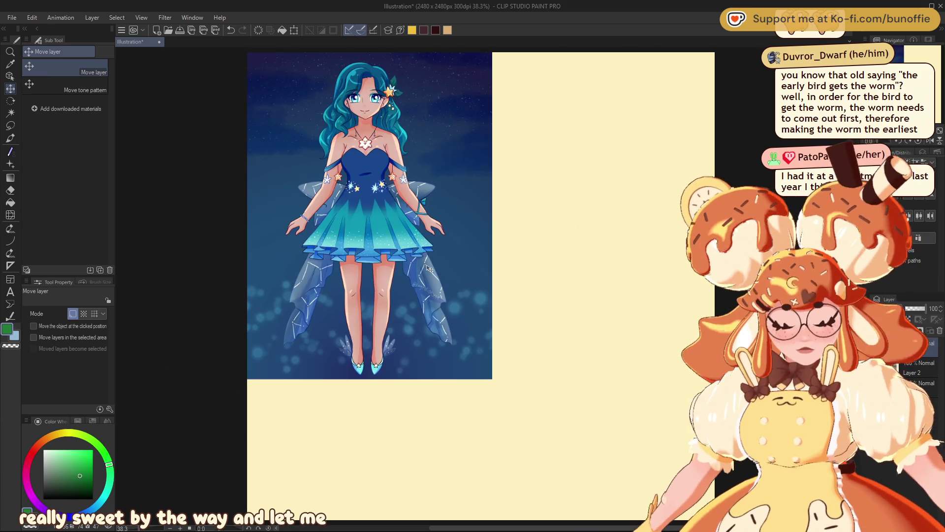
{"action": "key", "text": "ctrl+t"}
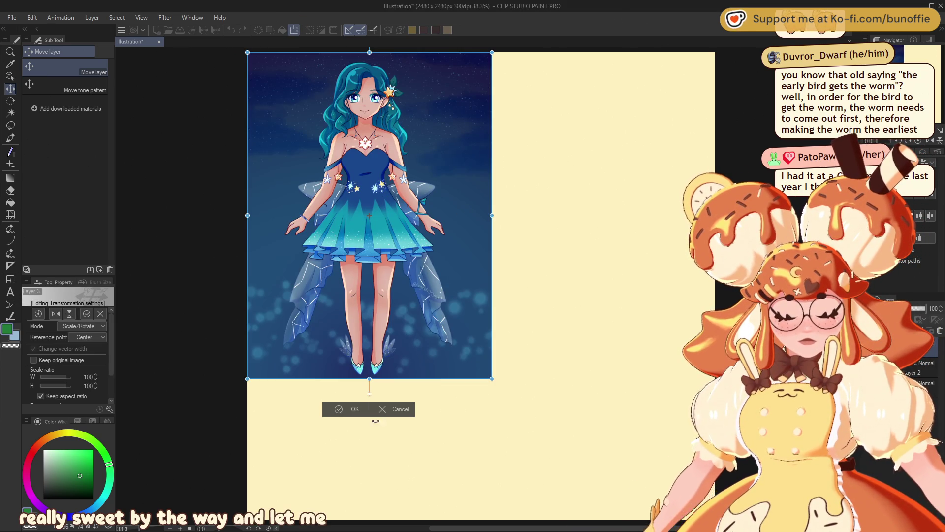
{"action": "key", "text": "Return"}
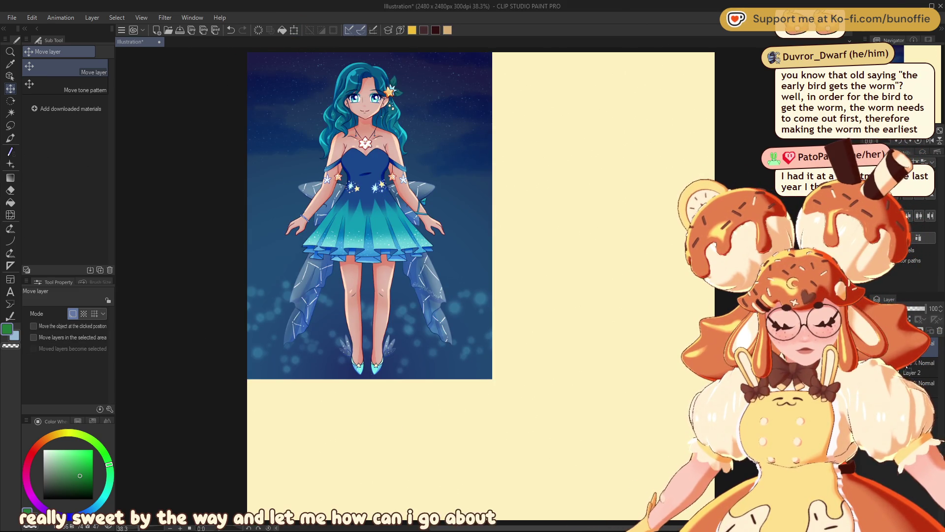
{"action": "left_click_drag", "start_coordinate": [926, 373], "coordinate": [936, 318]}
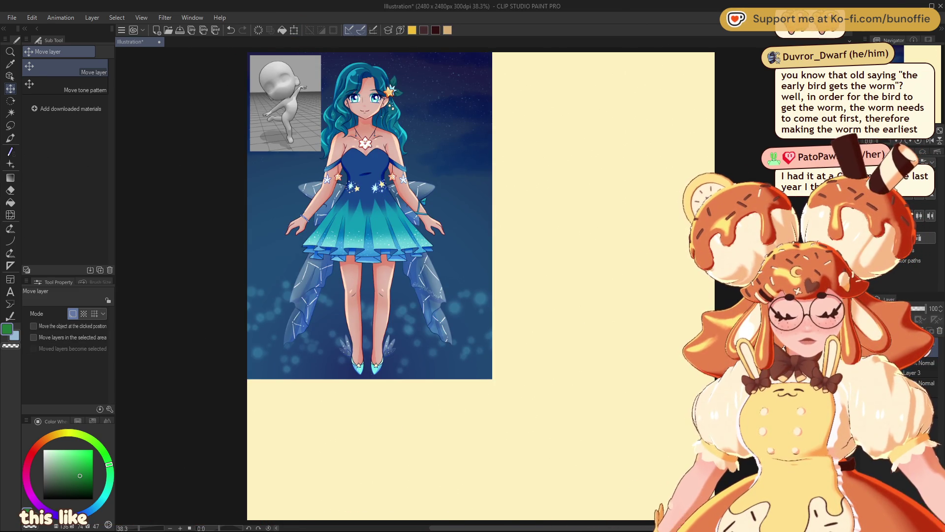
{"action": "key", "text": "ctrl+t"}
{"action": "left_click_drag", "start_coordinate": [492, 215], "coordinate": [298, 211]}
{"action": "left_click", "coordinate": [271, 309]}
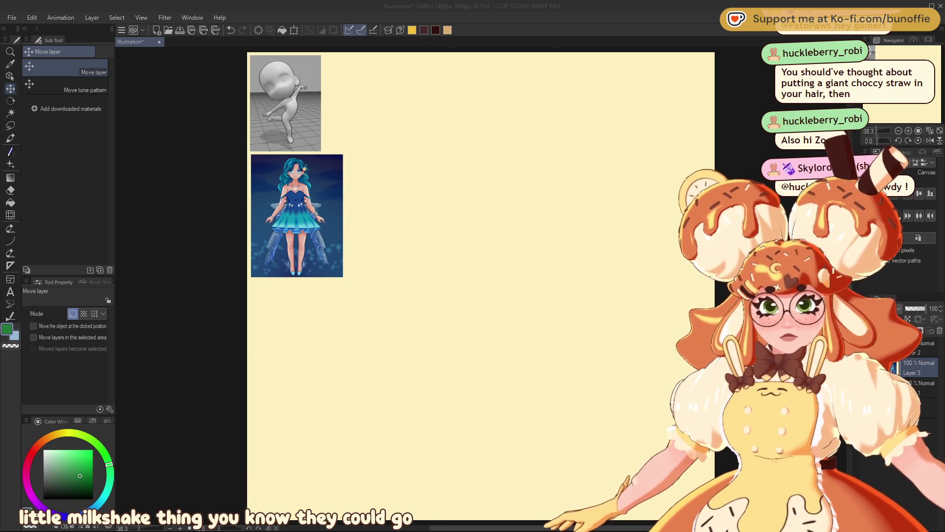
Select the SU-Cream Pencil with a dark maroon colour and nudge the view slightly left and up
{"action": "left_click", "coordinate": [10, 138]}
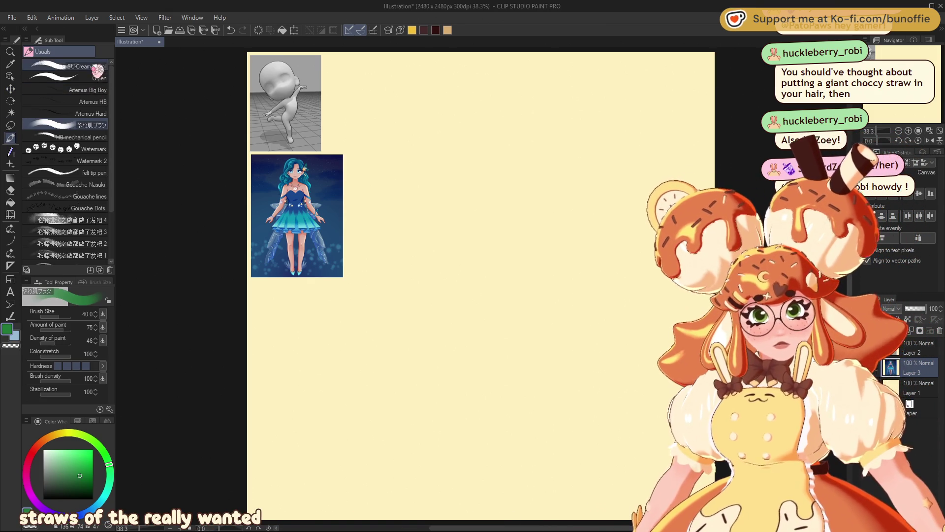
{"action": "left_click", "coordinate": [435, 30]}
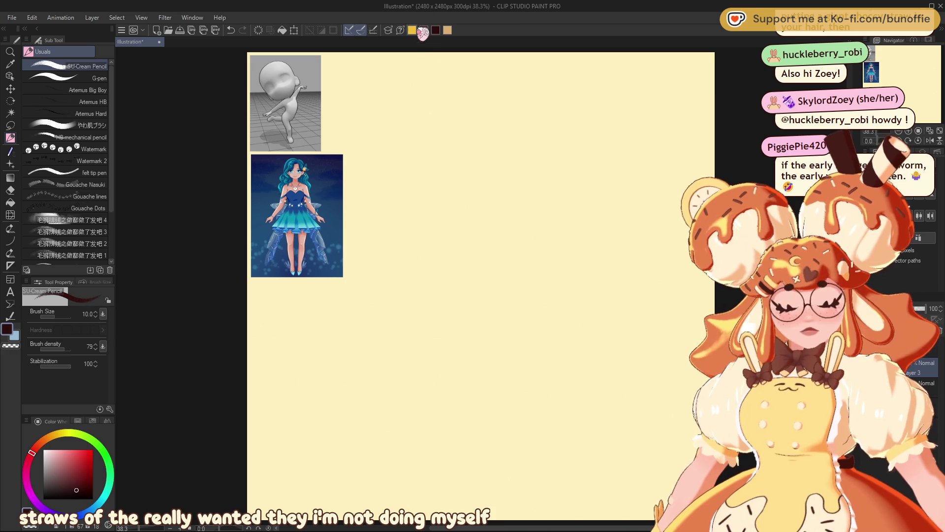
{"action": "left_click", "coordinate": [433, 30]}
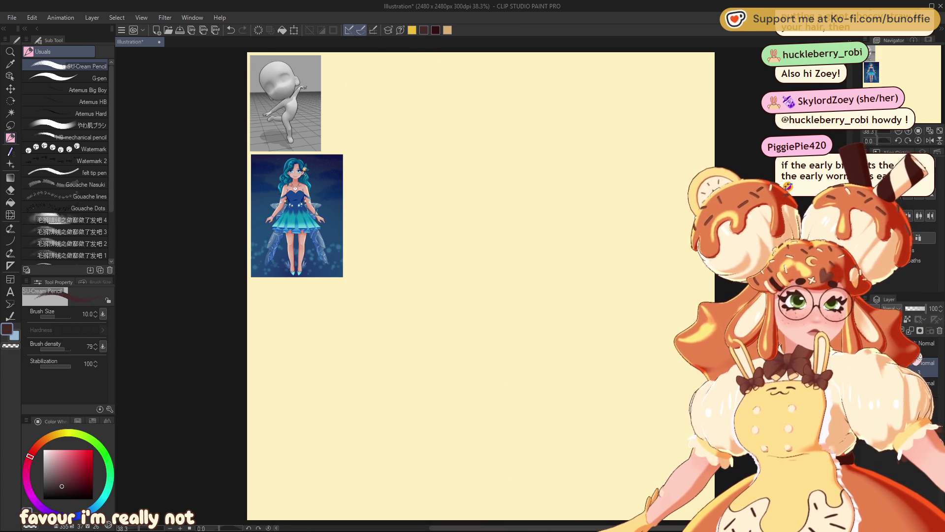
{"action": "left_click_drag", "start_coordinate": [895, 86], "coordinate": [921, 70]}
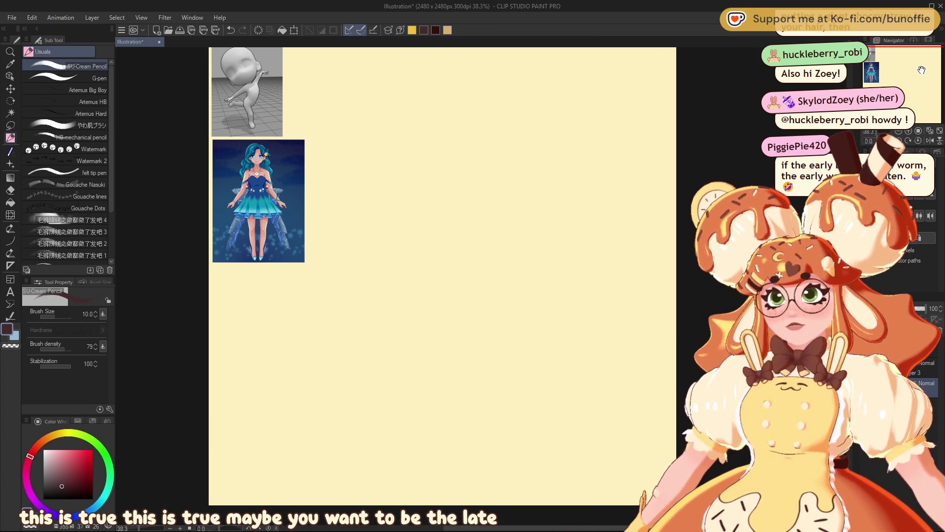
Undo a trial stroke, turn the pencil's stabilization off, and enlarge the pencil to size 17
{"action": "left_click_drag", "start_coordinate": [446, 157], "coordinate": [443, 157]}
{"action": "key", "text": "ctrl+z"}
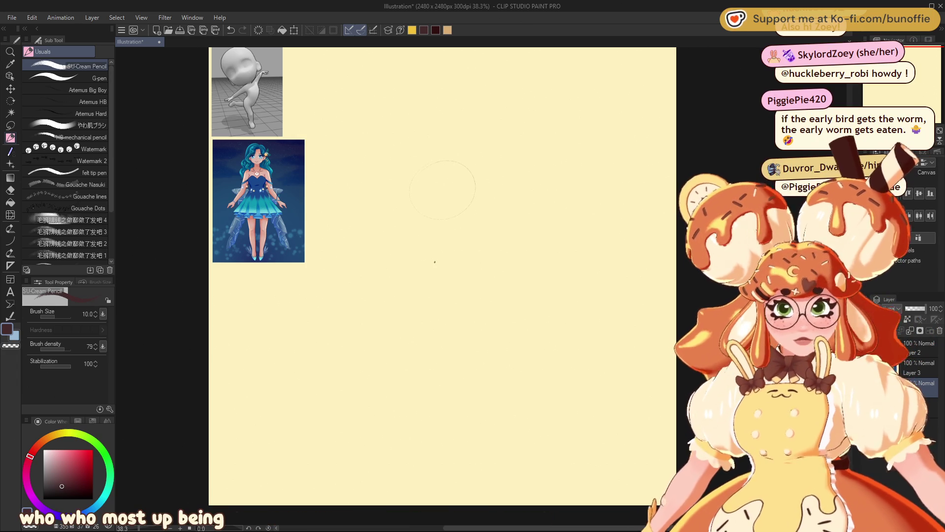
{"action": "left_click", "coordinate": [46, 366]}
{"action": "left_click", "coordinate": [44, 362]}
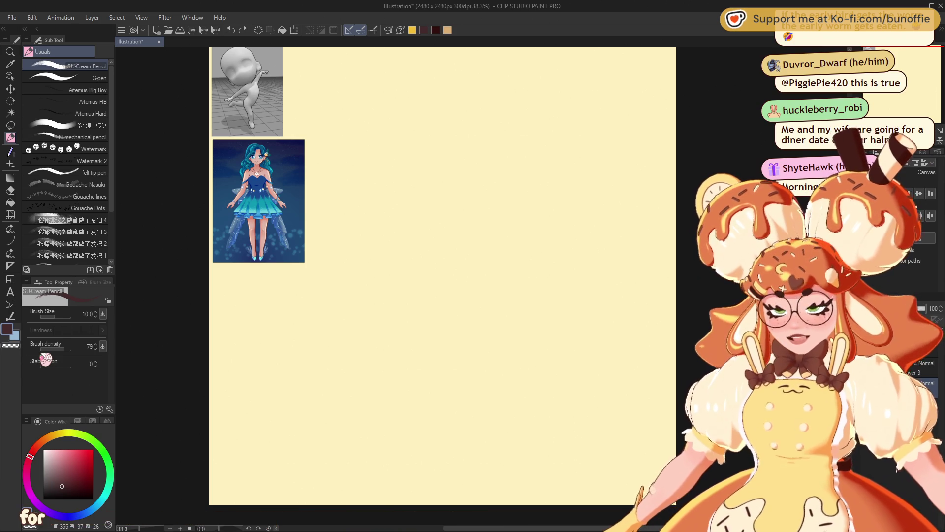
{"action": "key", "text": "bracketright"}
{"action": "key", "text": "bracketright"}
{"action": "key", "text": "bracketright"}
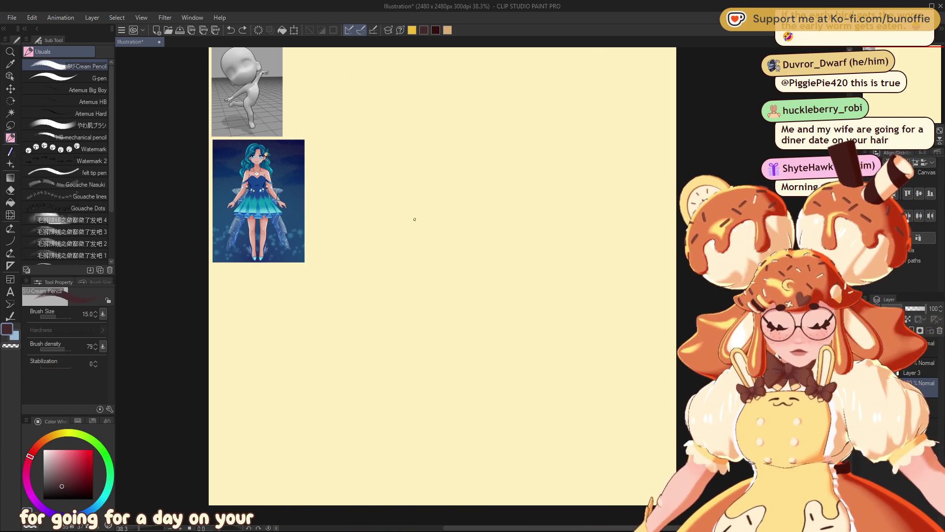
Sketch the head circle's arcs and reinforce its right edge
{"action": "left_click_drag", "start_coordinate": [413, 158], "coordinate": [424, 245]}
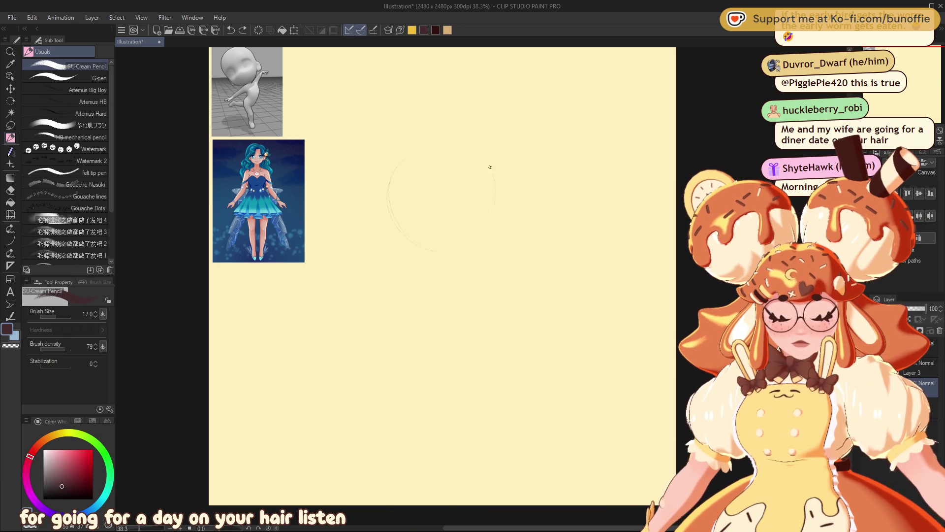
{"action": "left_click_drag", "start_coordinate": [489, 175], "coordinate": [448, 133]}
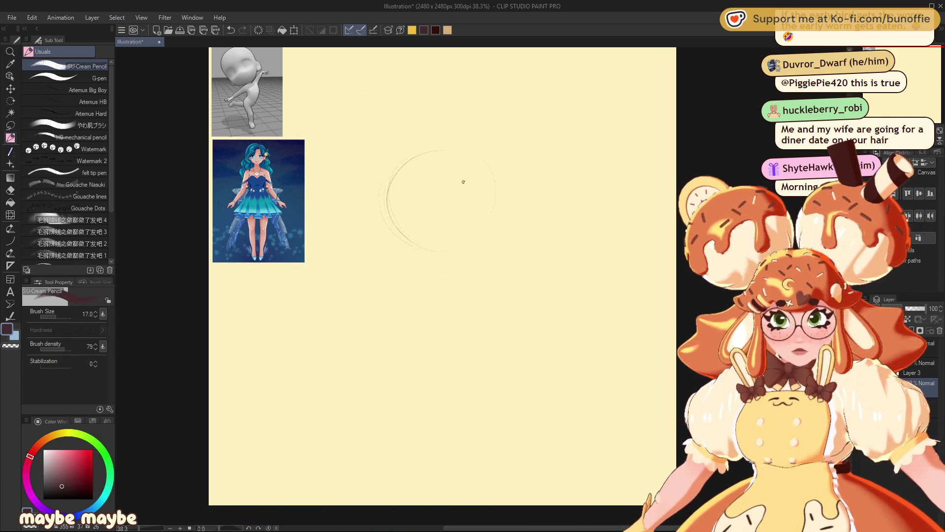
{"action": "key", "text": "ctrl+z"}
{"action": "mouse_move", "coordinate": [425, 253]}
{"action": "left_mouse_down"}
{"action": "mouse_move", "coordinate": [477, 249]}
{"action": "mouse_move", "coordinate": [512, 185]}
{"action": "mouse_move", "coordinate": [466, 173]}
{"action": "mouse_move", "coordinate": [469, 246]}
{"action": "left_mouse_up"}
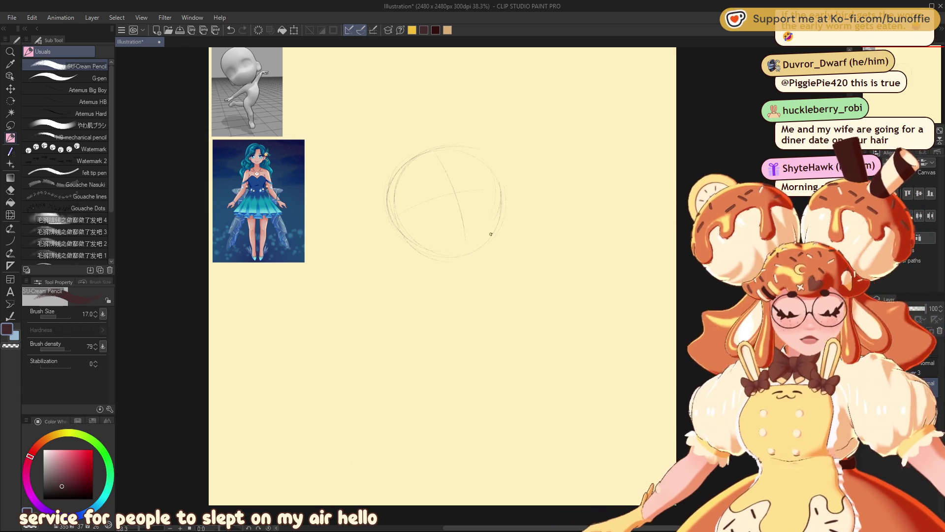
{"action": "left_click_drag", "start_coordinate": [497, 188], "coordinate": [505, 208]}
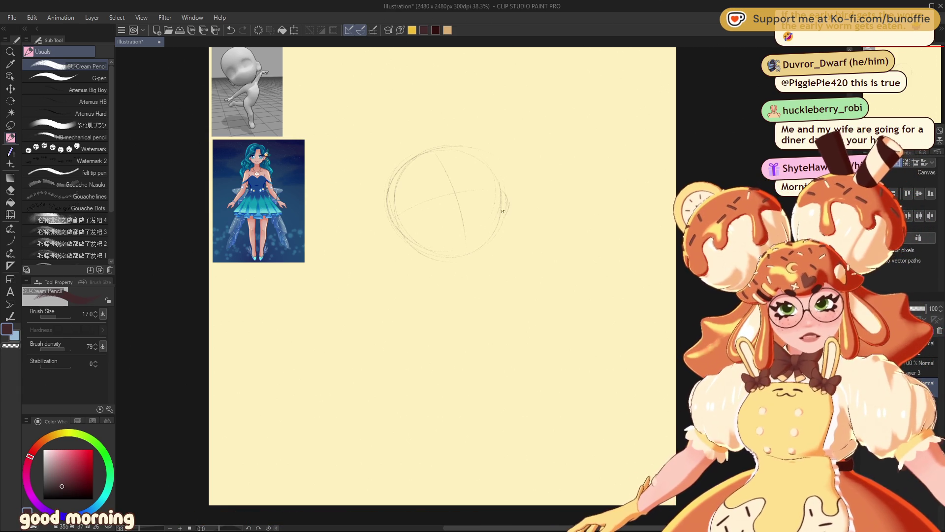
{"action": "left_click_drag", "start_coordinate": [498, 190], "coordinate": [508, 209]}
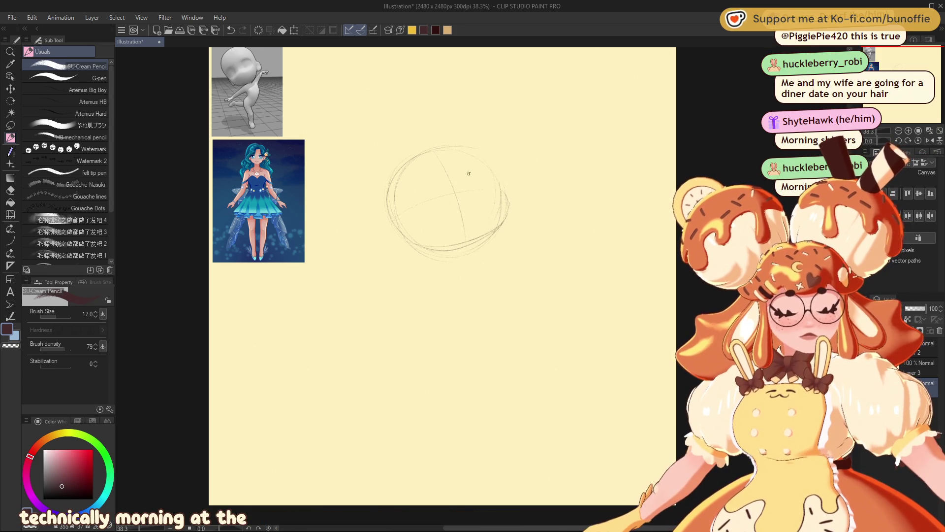
{"action": "key", "text": "e"}
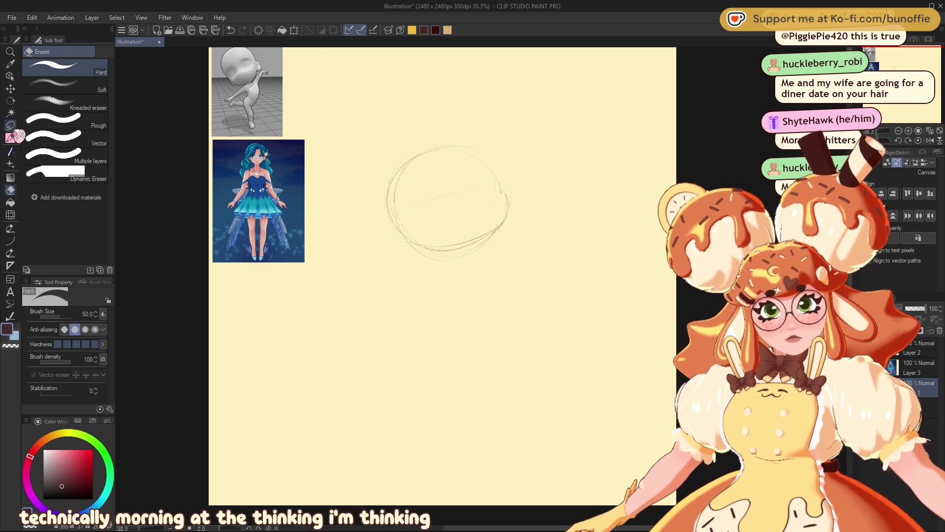
Draw the head's vertical centre line, then sketch the outstretched left arm and raised right arm
{"action": "left_click", "coordinate": [11, 137]}
{"action": "left_click_drag", "start_coordinate": [436, 153], "coordinate": [441, 202]}
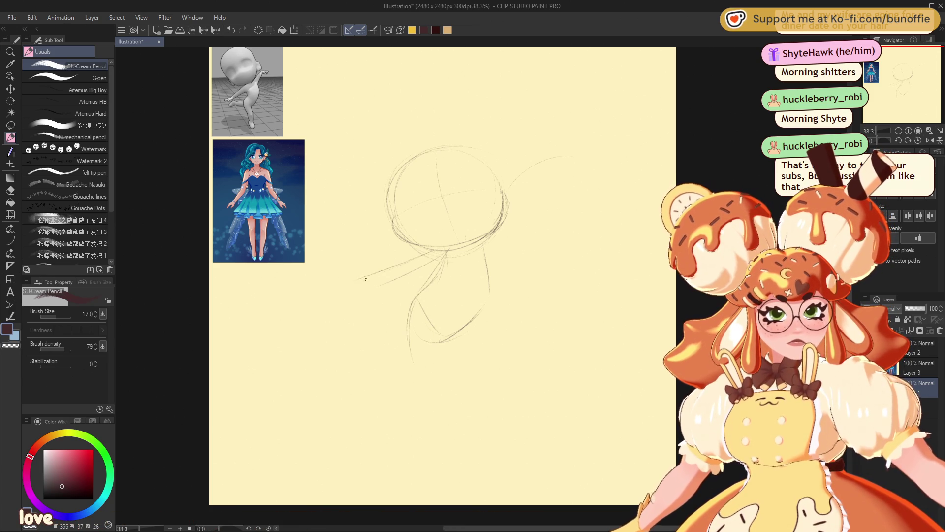
{"action": "left_click_drag", "start_coordinate": [352, 302], "coordinate": [424, 270]}
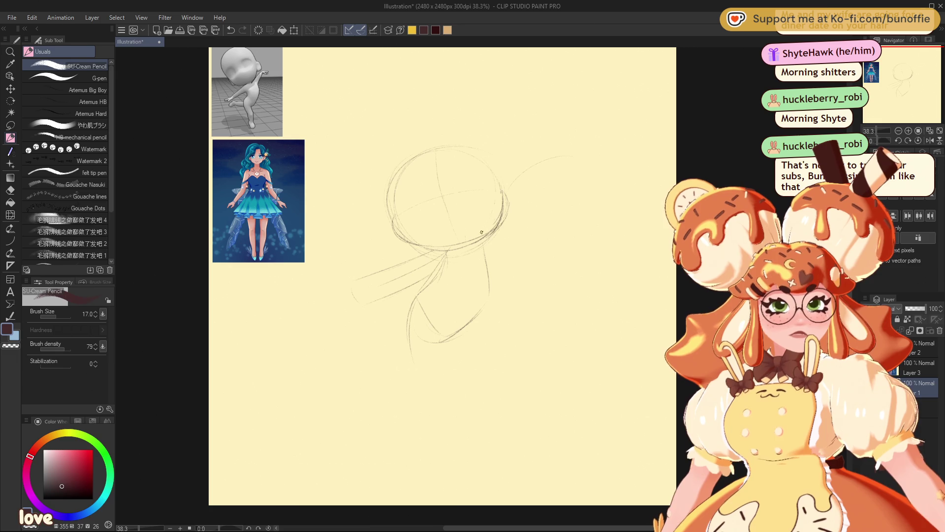
{"action": "mouse_move", "coordinate": [509, 190]}
{"action": "left_mouse_down"}
{"action": "mouse_move", "coordinate": [530, 170]}
{"action": "mouse_move", "coordinate": [574, 157]}
{"action": "mouse_move", "coordinate": [565, 184]}
{"action": "mouse_move", "coordinate": [496, 237]}
{"action": "left_mouse_up"}
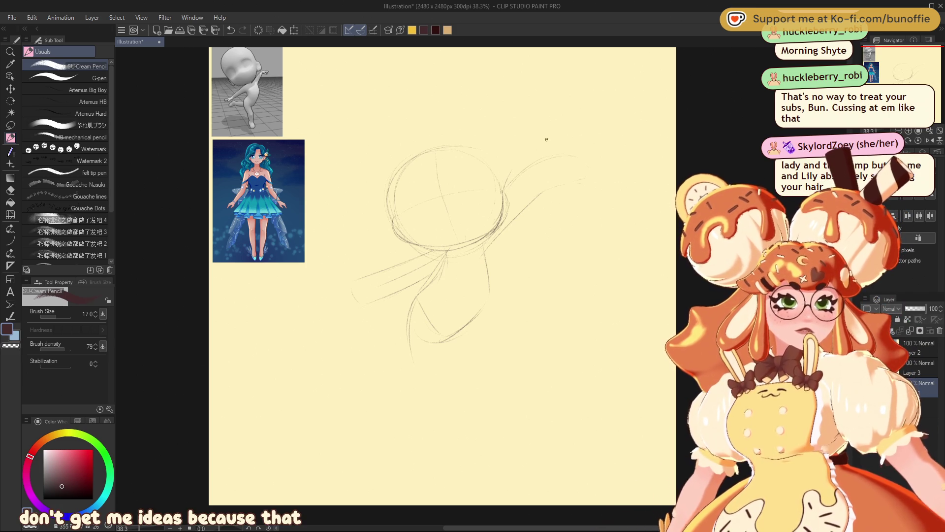
{"action": "key", "text": "e"}
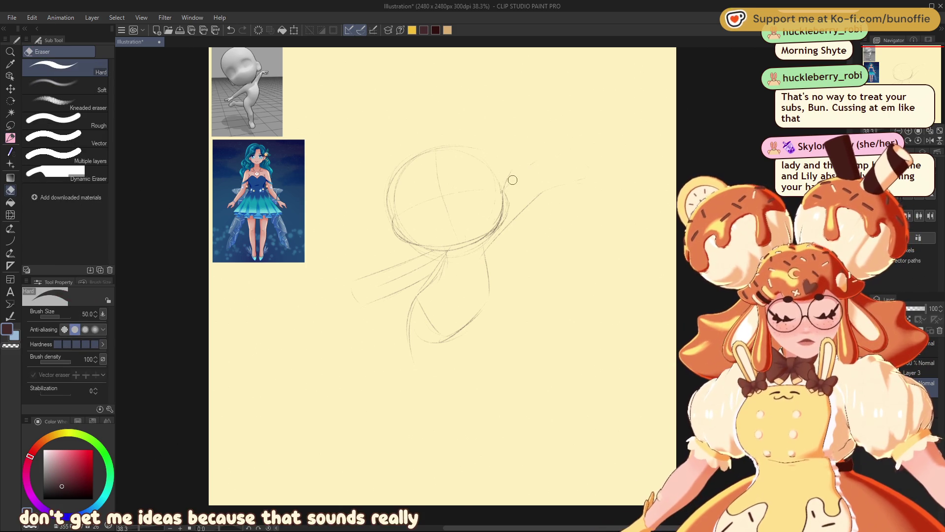
Extend the raised arm upward, lengthen and close the left arm, and continue the leg line down
{"action": "key", "text": "p"}
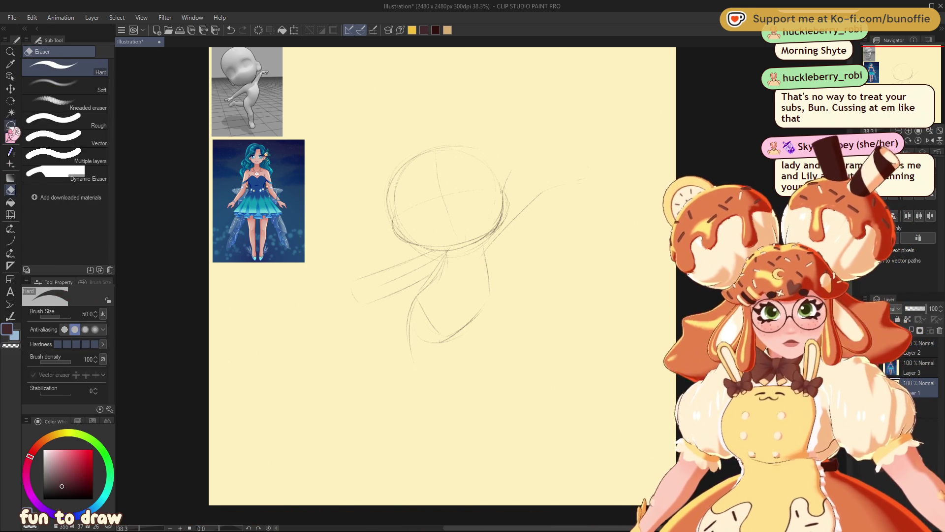
{"action": "mouse_move", "coordinate": [509, 175]}
{"action": "left_mouse_down"}
{"action": "mouse_move", "coordinate": [515, 161]}
{"action": "mouse_move", "coordinate": [562, 144]}
{"action": "left_mouse_up"}
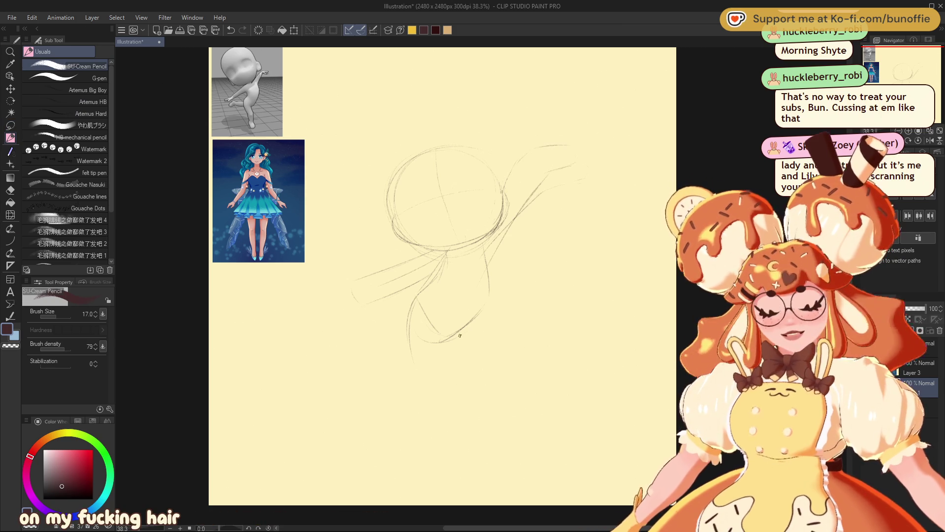
{"action": "key", "text": "e"}
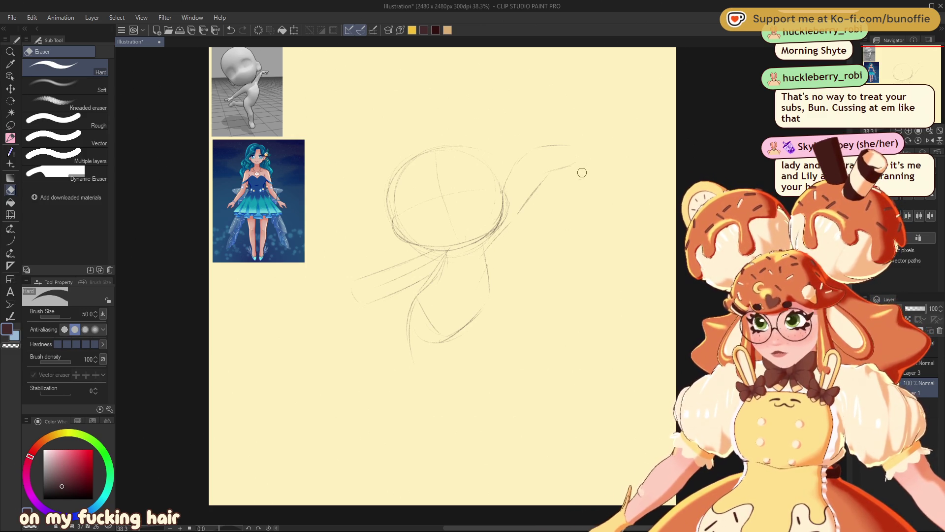
{"action": "key", "text": "p"}
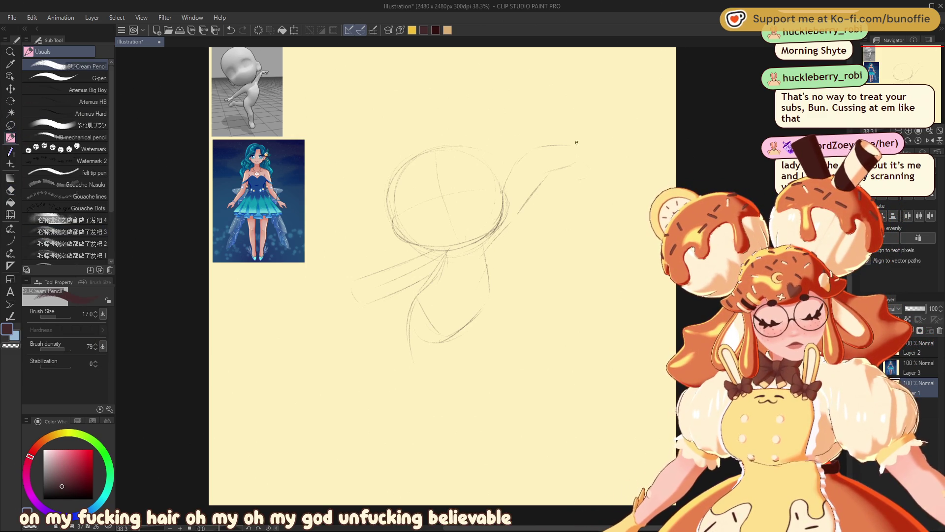
{"action": "mouse_move", "coordinate": [438, 248]}
{"action": "left_mouse_down"}
{"action": "mouse_move", "coordinate": [352, 274]}
{"action": "mouse_move", "coordinate": [418, 282]}
{"action": "left_mouse_up"}
{"action": "left_click_drag", "start_coordinate": [350, 281], "coordinate": [348, 305]}
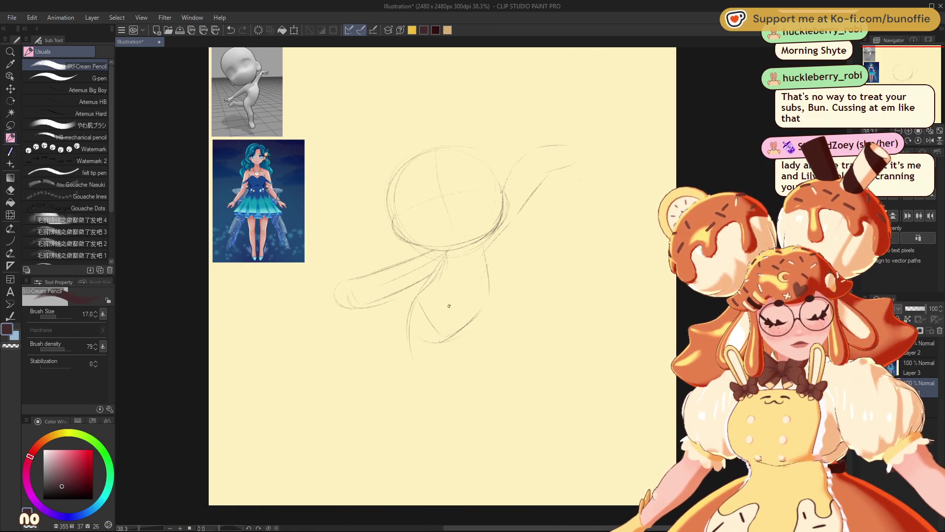
{"action": "left_click_drag", "start_coordinate": [456, 347], "coordinate": [461, 384]}
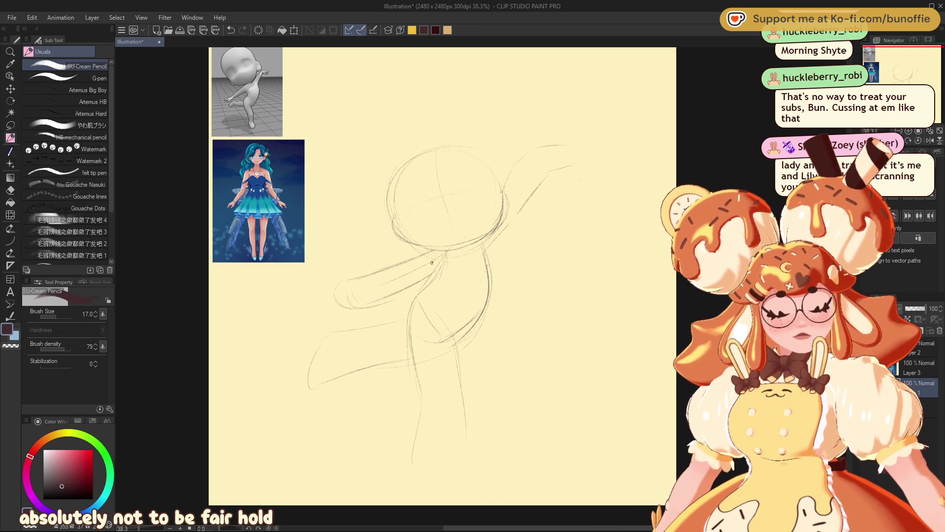
Add a short neck stroke, erase stray shoulder lines, and darken the neck-to-torso contour
{"action": "left_click_drag", "start_coordinate": [442, 269], "coordinate": [437, 281]}
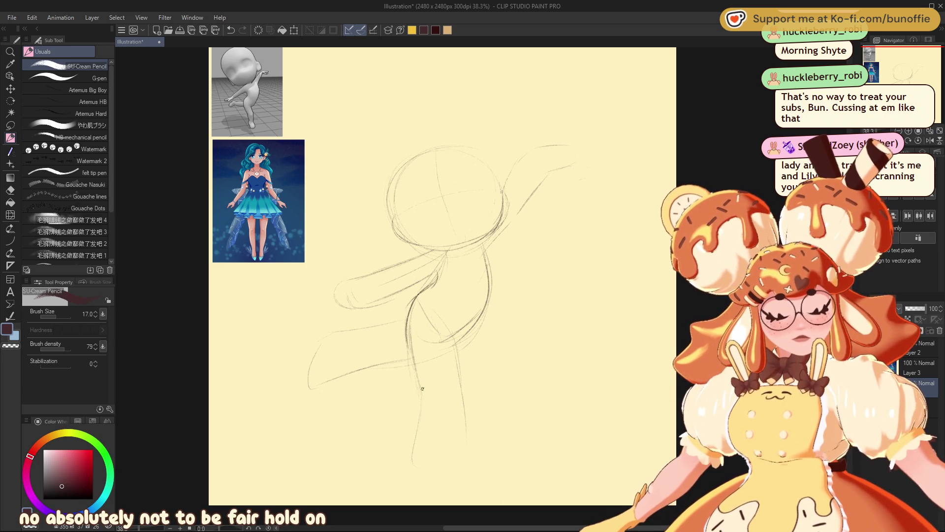
{"action": "key", "text": "e"}
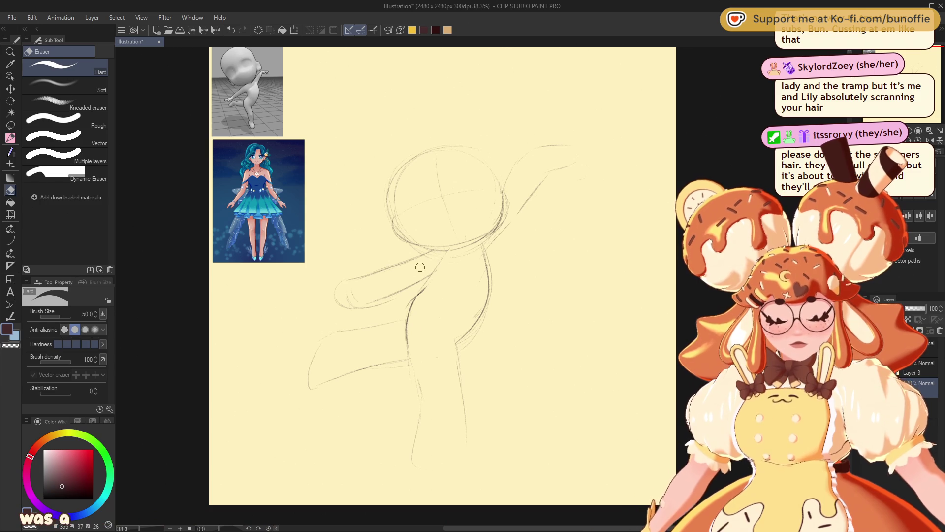
{"action": "left_click", "coordinate": [10, 138]}
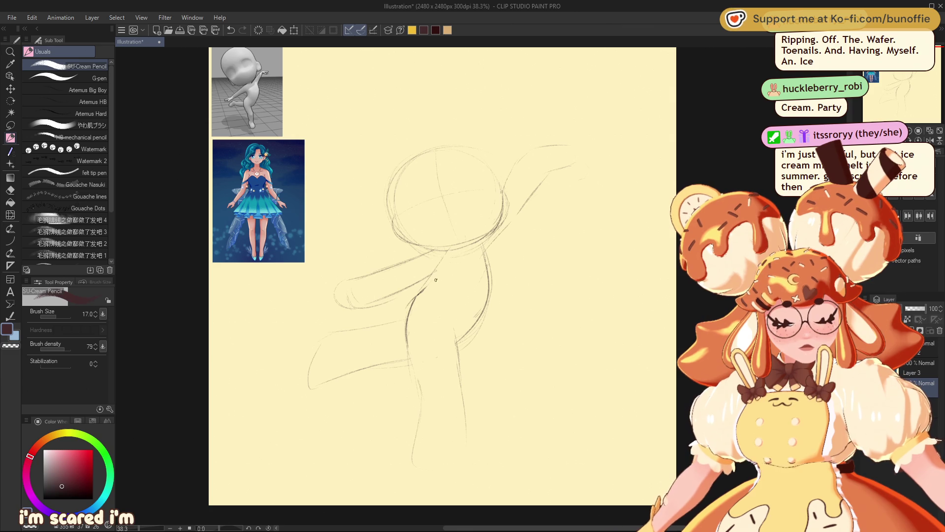
{"action": "left_click_drag", "start_coordinate": [435, 277], "coordinate": [406, 347]}
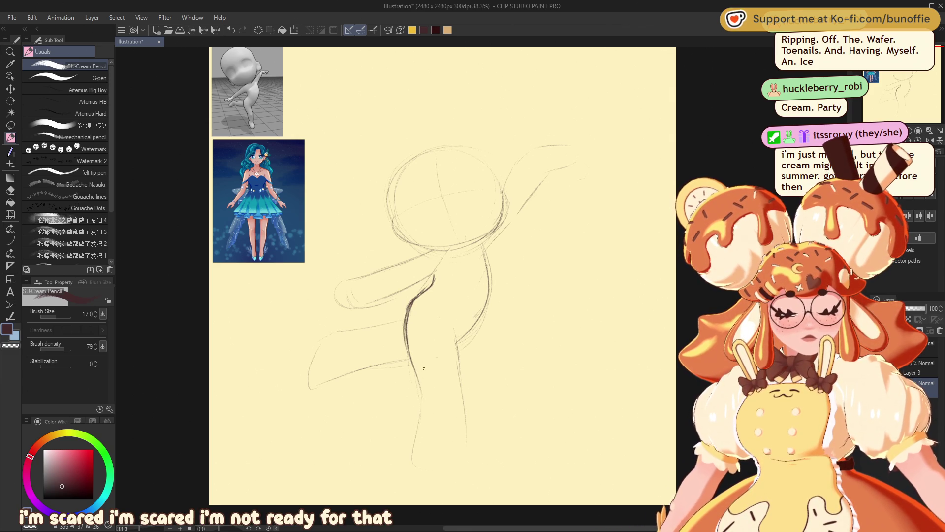
Sketch the foot, extend the right leg downward, and undo an accidental mark beside the torso
{"action": "left_click_drag", "start_coordinate": [412, 457], "coordinate": [447, 484]}
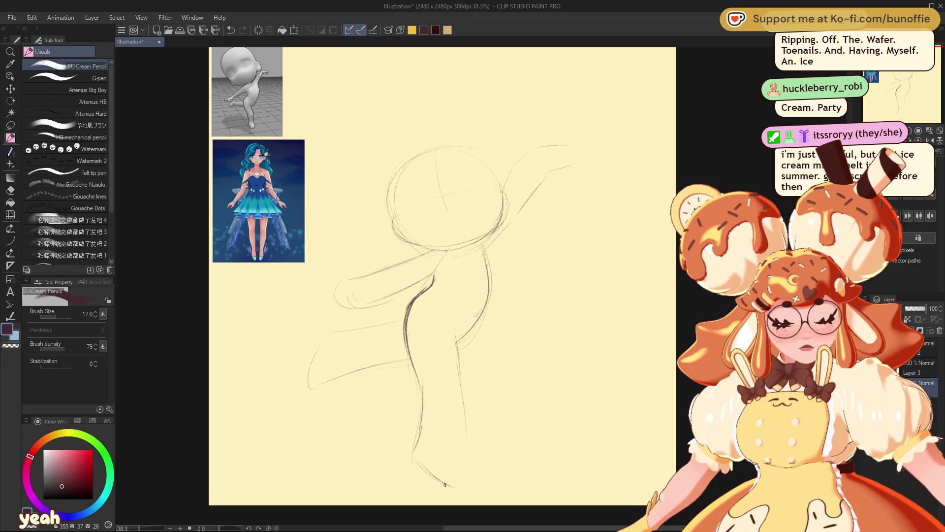
{"action": "left_click_drag", "start_coordinate": [466, 426], "coordinate": [481, 478]}
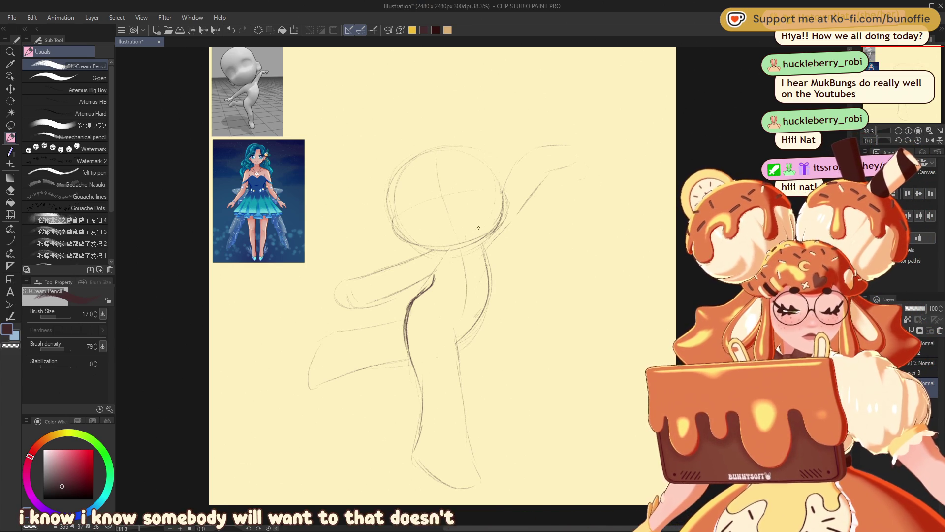
{"action": "left_click", "coordinate": [472, 255]}
{"action": "key", "text": "ctrl+z"}
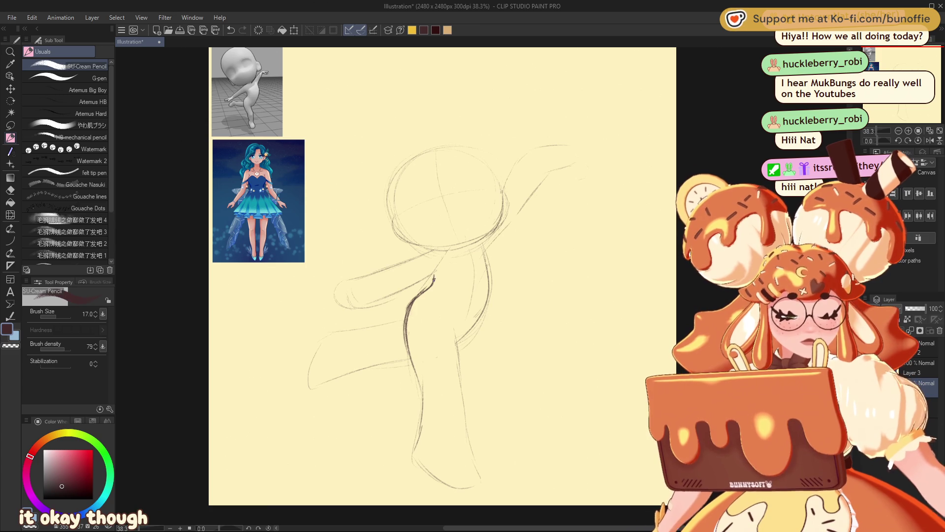
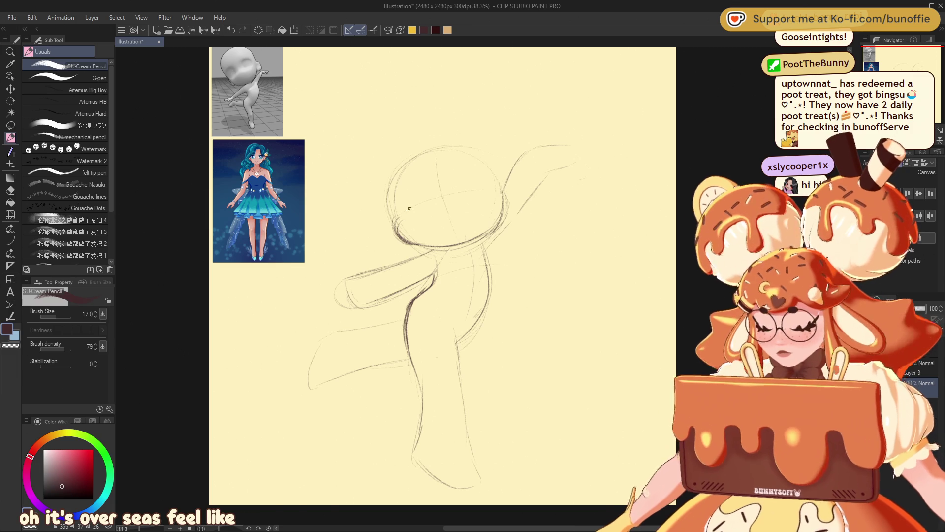
Redraw the chibi's chin and jaw line with darker pencil strokes, erasing between passes
{"action": "key", "text": "e"}
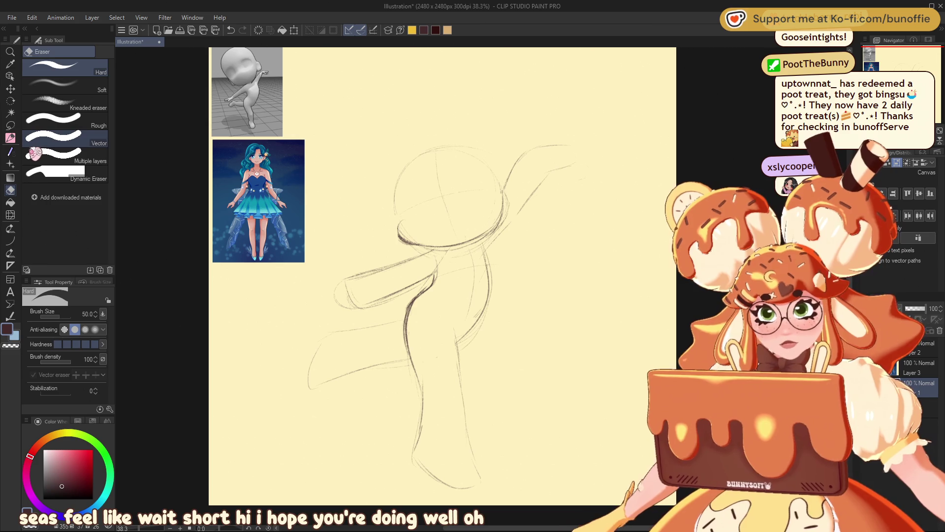
{"action": "left_click", "coordinate": [10, 138]}
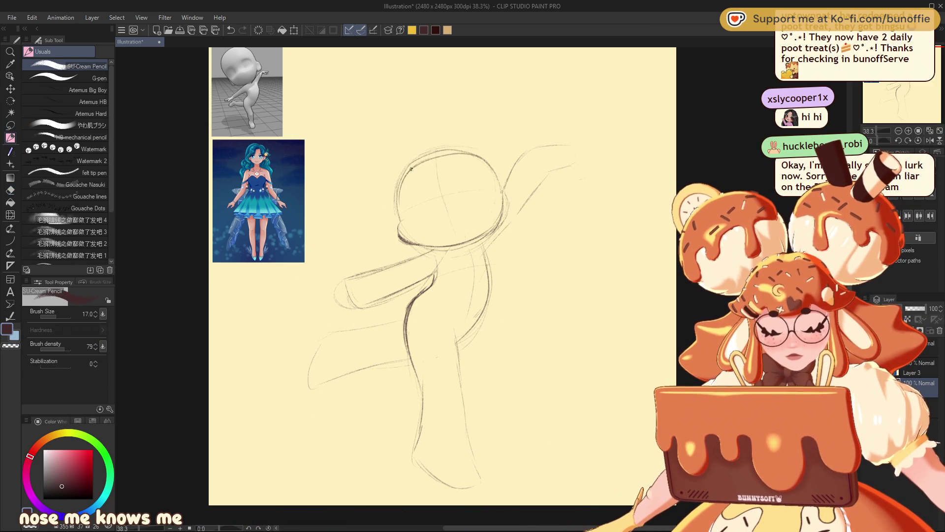
{"action": "left_click_drag", "start_coordinate": [407, 243], "coordinate": [397, 224]}
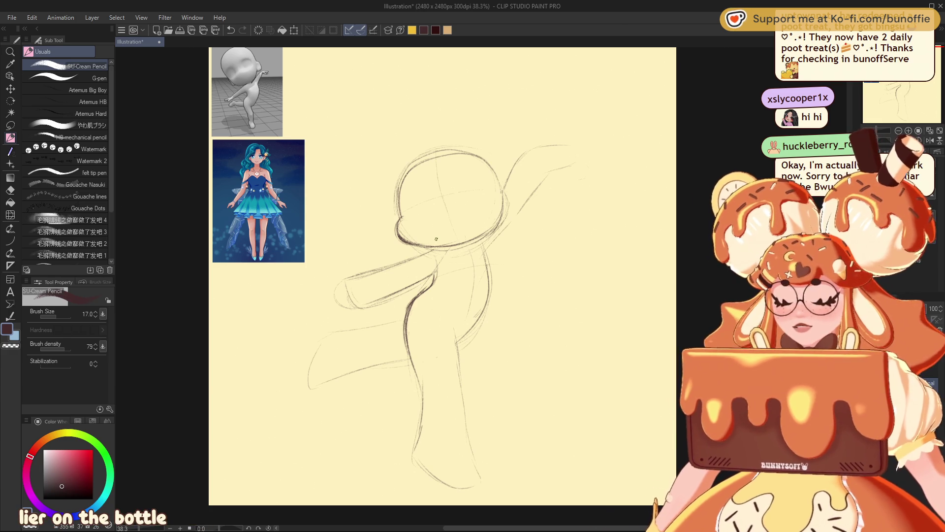
{"action": "key", "text": "e"}
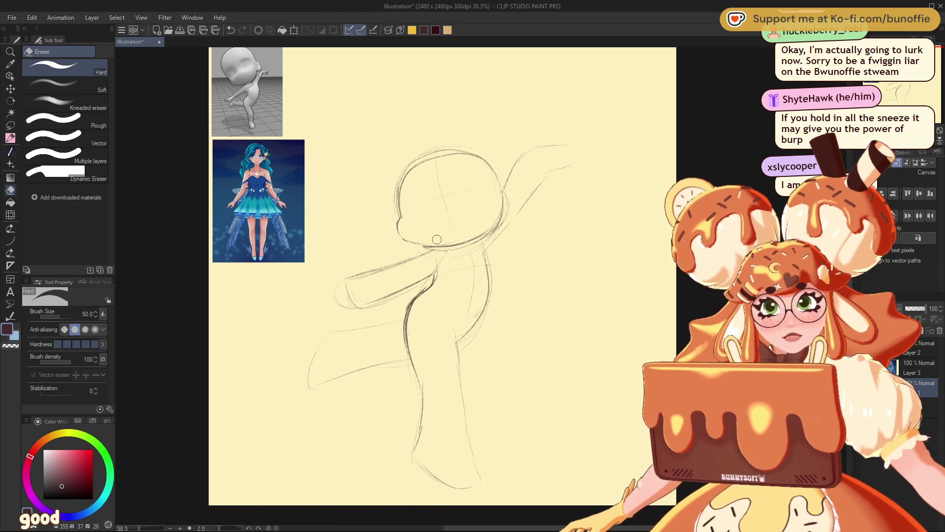
{"action": "left_click", "coordinate": [11, 138]}
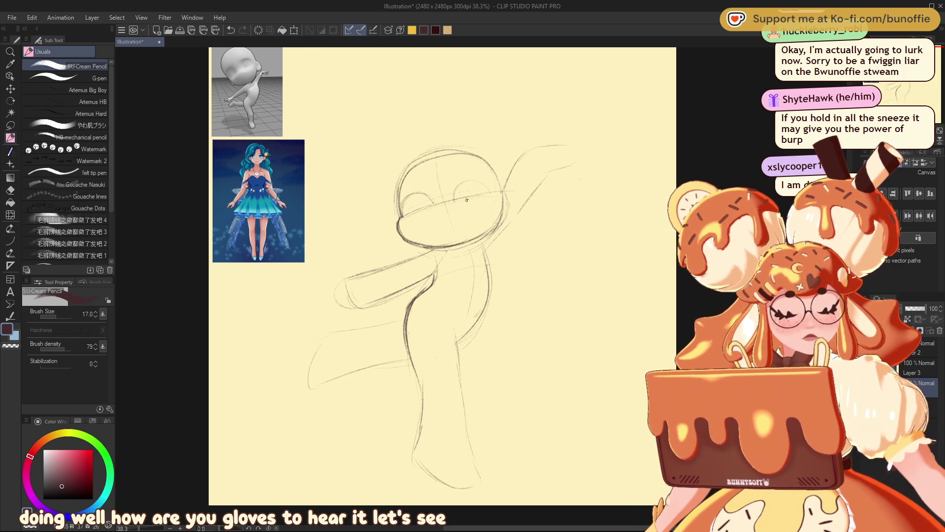
{"action": "key", "text": "e"}
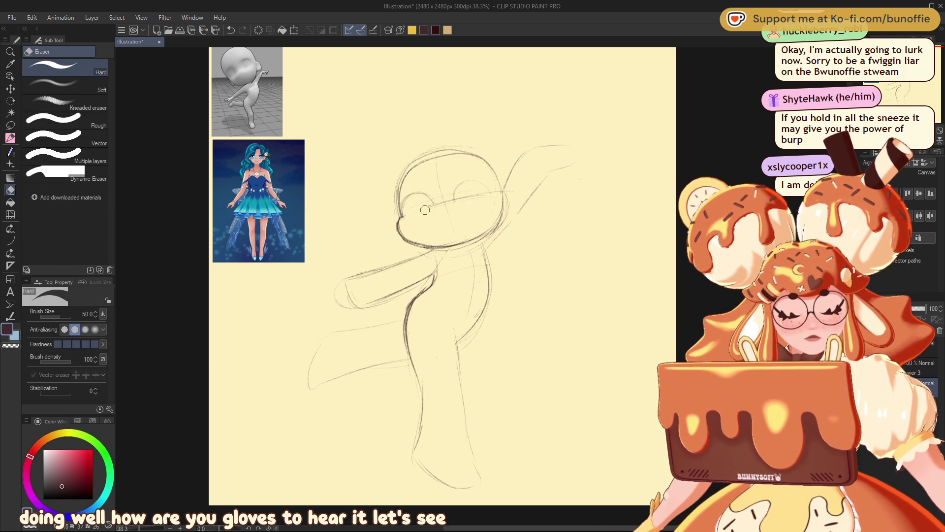
{"action": "left_click", "coordinate": [11, 126]}
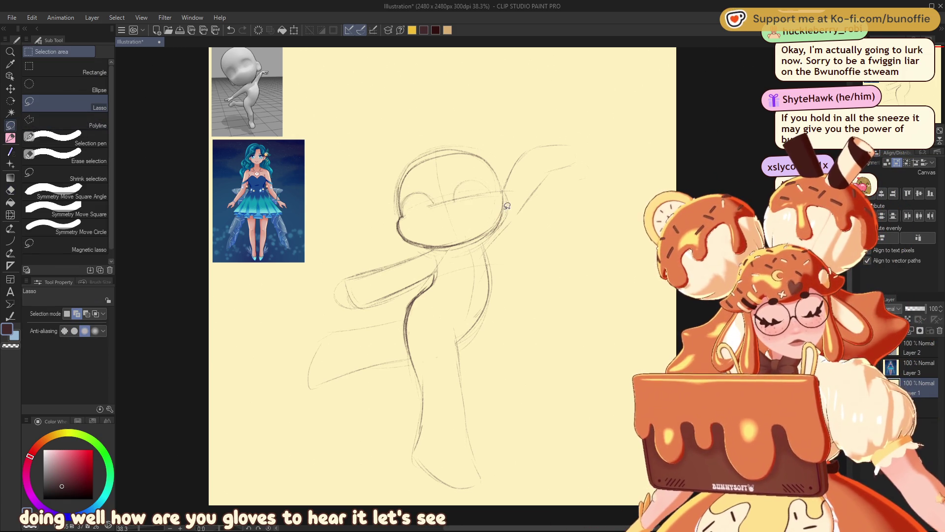
Lasso the lower head and scale its height down to 94%
{"action": "left_click_drag", "start_coordinate": [513, 201], "coordinate": [477, 224]}
{"action": "left_click", "coordinate": [494, 268]}
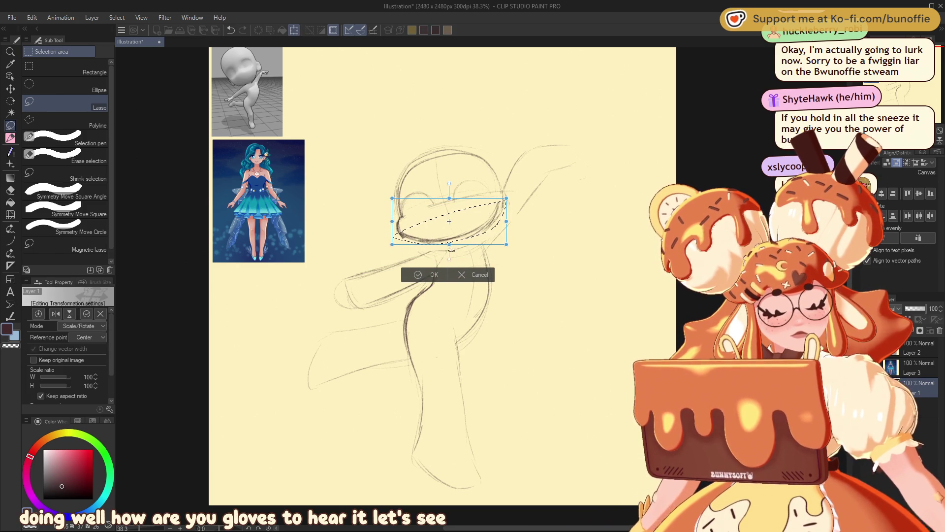
{"action": "left_click_drag", "start_coordinate": [449, 244], "coordinate": [449, 241]}
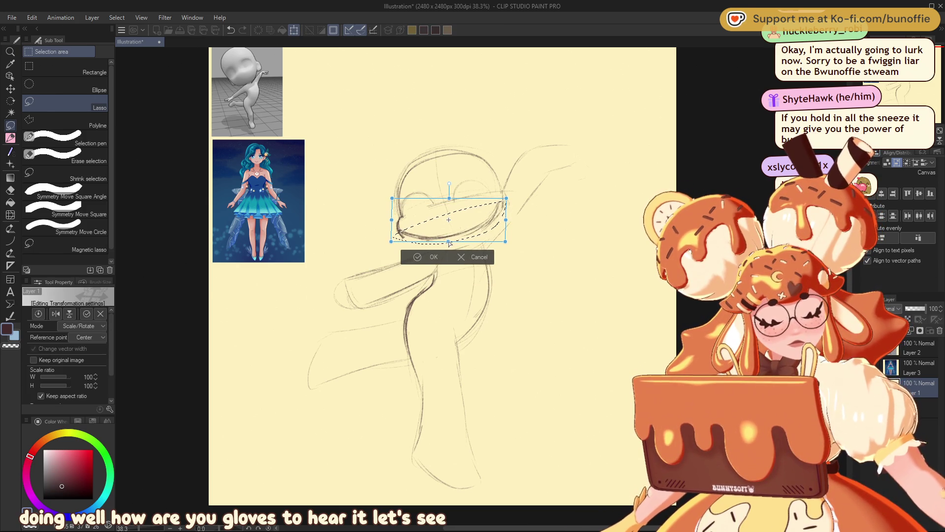
{"action": "left_click", "coordinate": [418, 257]}
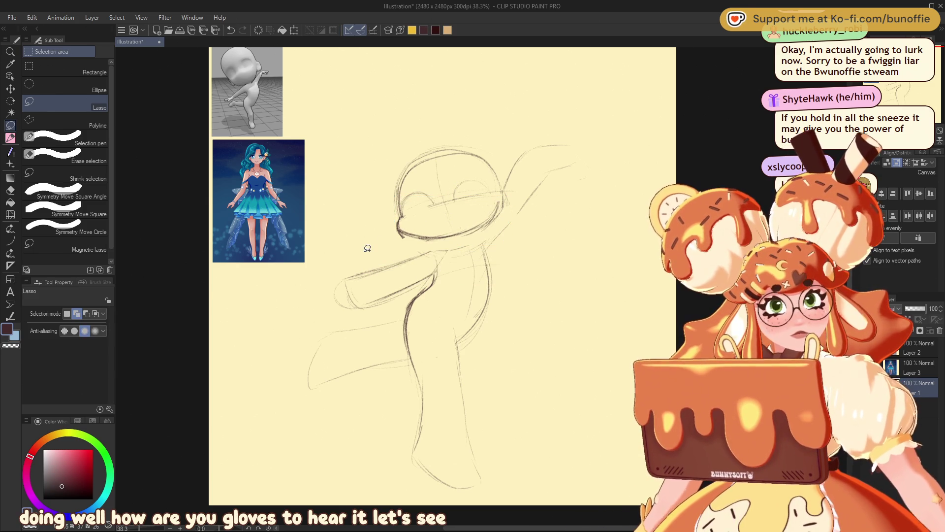
Redraw the head's lower-left outline darker, then lighten part of the new stroke
{"action": "key", "text": "p"}
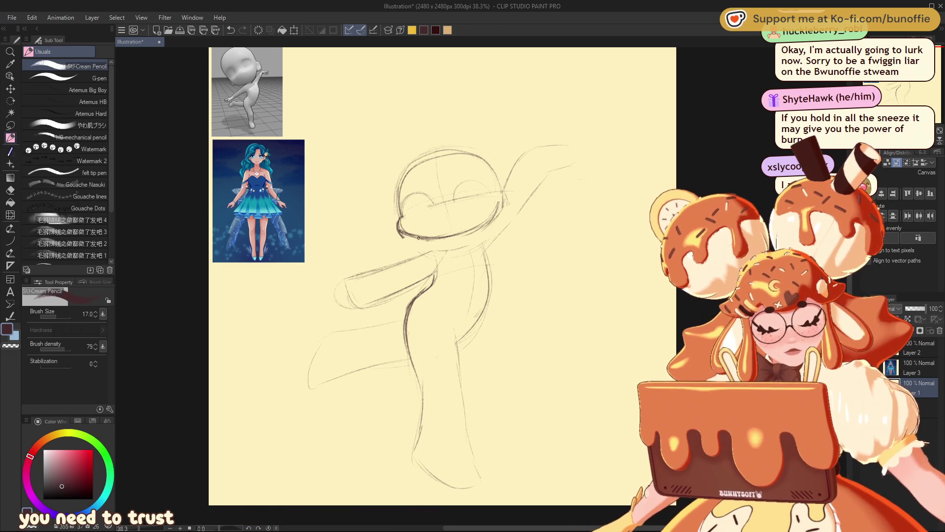
{"action": "left_click_drag", "start_coordinate": [400, 220], "coordinate": [429, 240]}
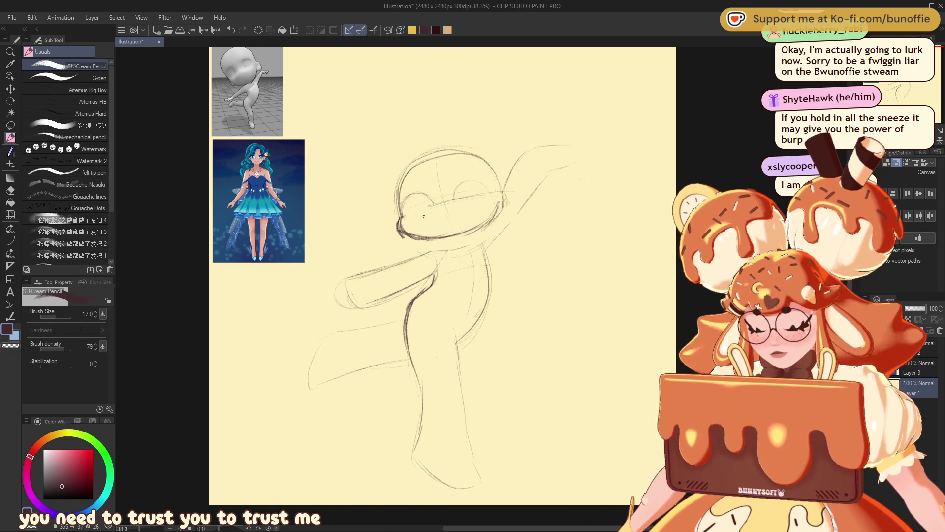
{"action": "key", "text": "e"}
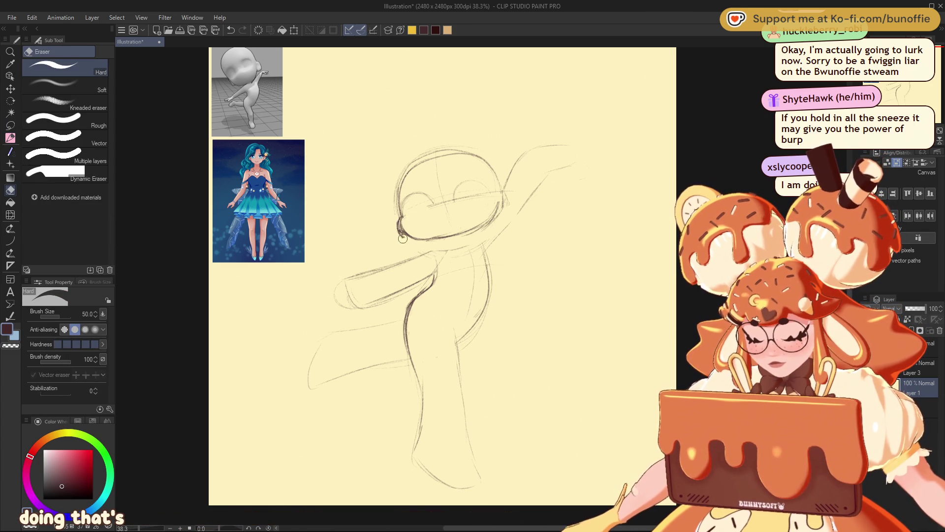
{"action": "left_click_drag", "start_coordinate": [405, 242], "coordinate": [397, 219]}
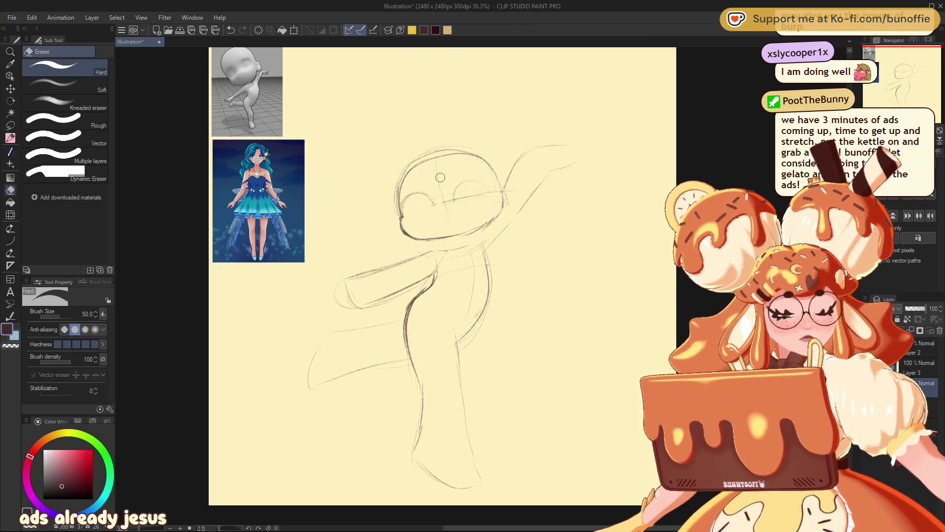
{"action": "key", "text": "p"}
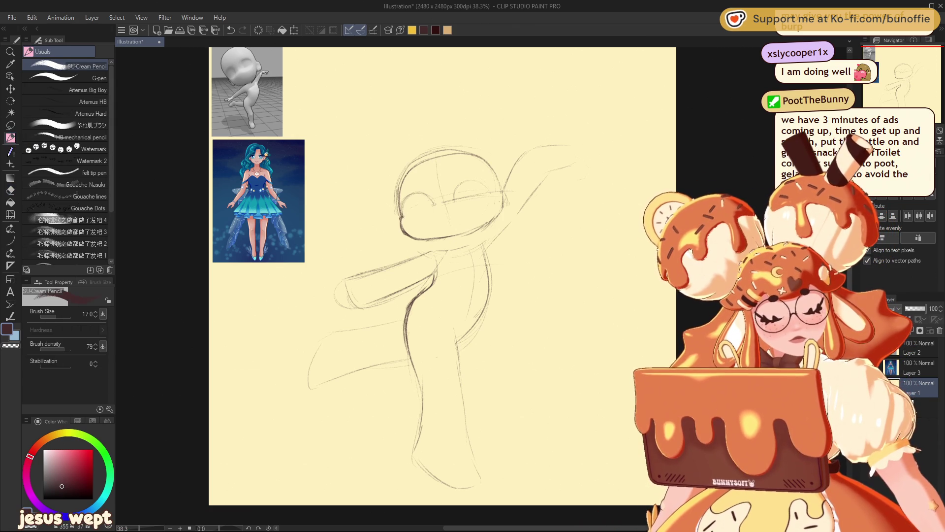
{"action": "scroll", "coordinate": [906, 88], "scroll_direction": "up", "scroll_amount": 5}
Zoom to 100% and darken both closed-eye arcs with the pencil
{"action": "mouse_move", "coordinate": [906, 88]}
{"action": "left_mouse_down"}
{"action": "mouse_move", "coordinate": [879, 72]}
{"action": "mouse_move", "coordinate": [915, 75]}
{"action": "left_mouse_up"}
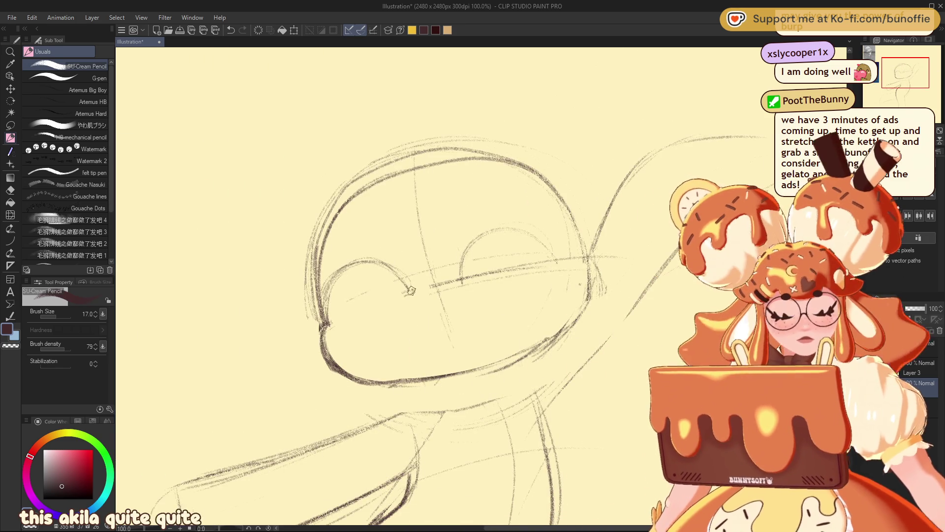
{"action": "left_click_drag", "start_coordinate": [392, 260], "coordinate": [328, 290]}
{"action": "left_click_drag", "start_coordinate": [347, 257], "coordinate": [323, 325]}
{"action": "left_click_drag", "start_coordinate": [340, 263], "coordinate": [394, 254]}
{"action": "mouse_move", "coordinate": [542, 248]}
{"action": "left_mouse_down"}
{"action": "mouse_move", "coordinate": [560, 261]}
{"action": "mouse_move", "coordinate": [526, 224]}
{"action": "left_mouse_up"}
{"action": "mouse_move", "coordinate": [534, 222]}
{"action": "left_mouse_down"}
{"action": "mouse_move", "coordinate": [467, 239]}
{"action": "mouse_move", "coordinate": [460, 277]}
{"action": "left_mouse_up"}
{"action": "left_click_drag", "start_coordinate": [460, 275], "coordinate": [500, 217]}
{"action": "mouse_move", "coordinate": [543, 240]}
{"action": "left_mouse_down"}
{"action": "mouse_move", "coordinate": [460, 278]}
{"action": "mouse_move", "coordinate": [551, 253]}
{"action": "left_mouse_up"}
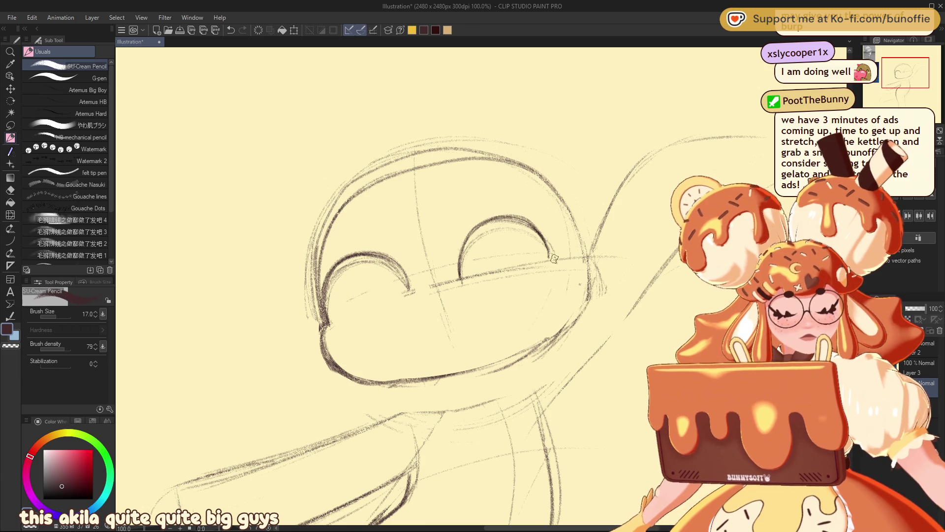
Erase the eye cross guidelines, stray arc strokes, and extra lines on the head
{"action": "key", "text": "e"}
{"action": "mouse_move", "coordinate": [399, 278]}
{"action": "left_mouse_down"}
{"action": "mouse_move", "coordinate": [374, 260]}
{"action": "mouse_move", "coordinate": [330, 290]}
{"action": "mouse_move", "coordinate": [327, 320]}
{"action": "left_mouse_up"}
{"action": "mouse_move", "coordinate": [439, 276]}
{"action": "left_mouse_down"}
{"action": "mouse_move", "coordinate": [516, 229]}
{"action": "mouse_move", "coordinate": [541, 248]}
{"action": "mouse_move", "coordinate": [466, 274]}
{"action": "mouse_move", "coordinate": [510, 266]}
{"action": "left_mouse_up"}
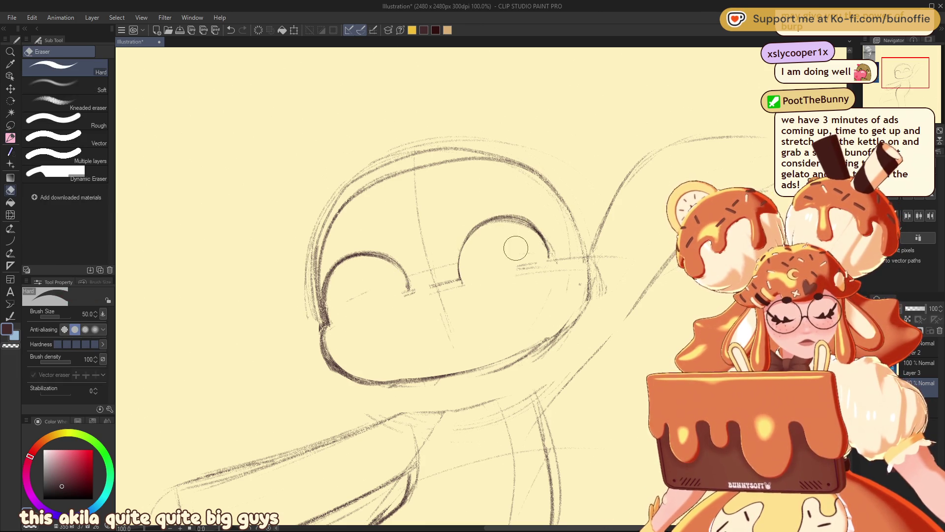
{"action": "left_click_drag", "start_coordinate": [423, 298], "coordinate": [437, 289]}
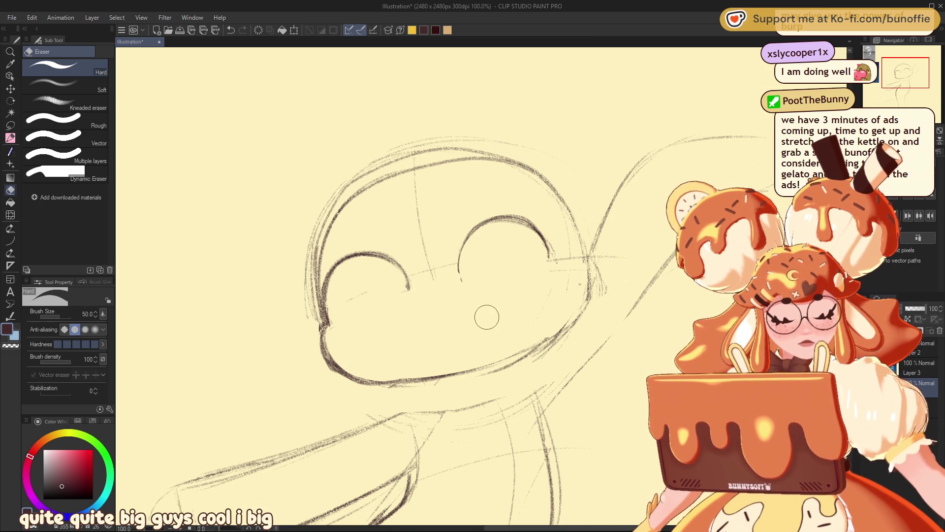
{"action": "left_click_drag", "start_coordinate": [414, 200], "coordinate": [439, 296]}
{"action": "mouse_move", "coordinate": [332, 200]}
{"action": "left_mouse_down"}
{"action": "mouse_move", "coordinate": [320, 216]}
{"action": "mouse_move", "coordinate": [411, 157]}
{"action": "left_mouse_up"}
{"action": "mouse_move", "coordinate": [322, 240]}
{"action": "left_mouse_down"}
{"action": "mouse_move", "coordinate": [321, 217]}
{"action": "mouse_move", "coordinate": [312, 328]}
{"action": "mouse_move", "coordinate": [309, 315]}
{"action": "mouse_move", "coordinate": [328, 342]}
{"action": "left_mouse_up"}
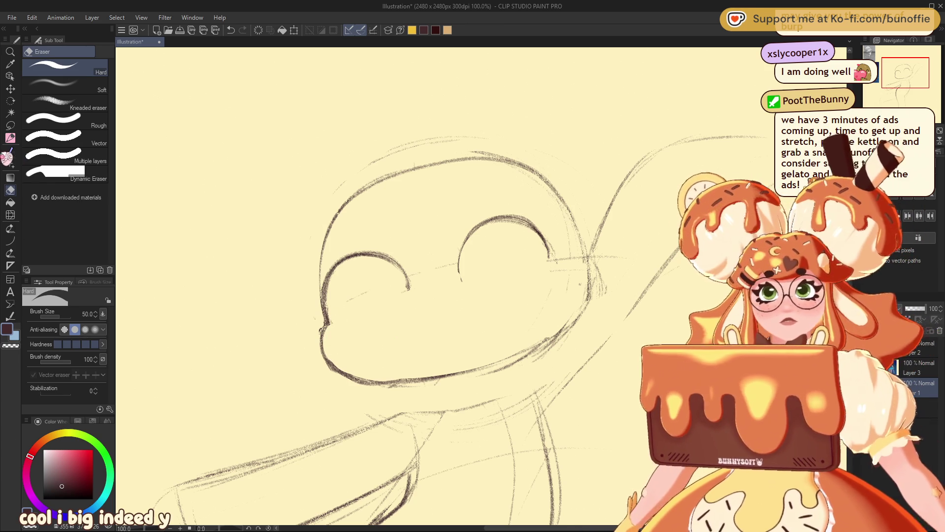
{"action": "left_click", "coordinate": [11, 138]}
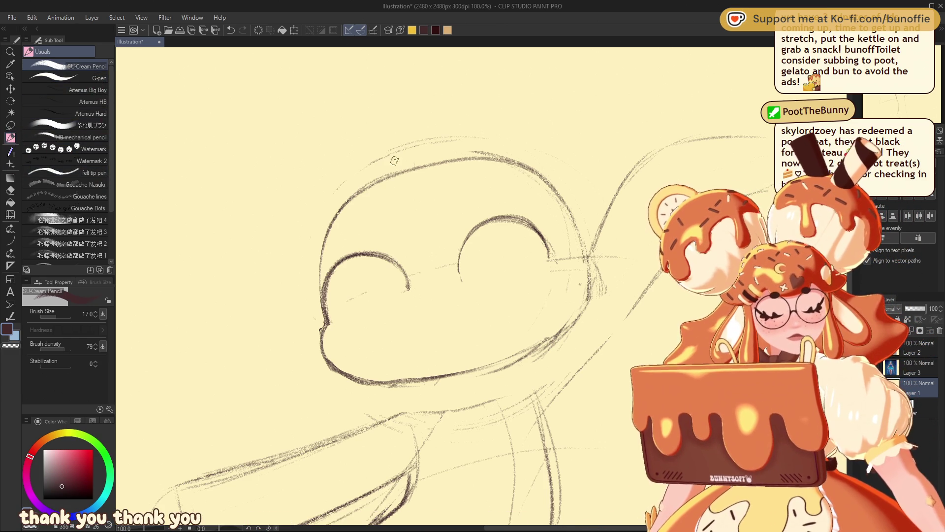
Add a bold pointed stroke on the left cheek and re-stroke both eye arcs bolder
{"action": "mouse_move", "coordinate": [323, 319]}
{"action": "left_mouse_down"}
{"action": "mouse_move", "coordinate": [296, 299]}
{"action": "mouse_move", "coordinate": [325, 305]}
{"action": "mouse_move", "coordinate": [318, 309]}
{"action": "left_mouse_up"}
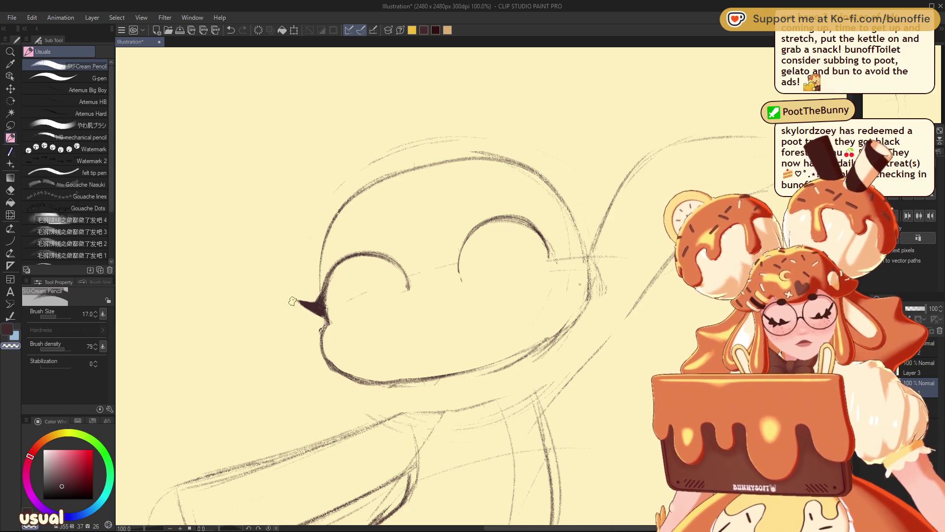
{"action": "left_click_drag", "start_coordinate": [315, 311], "coordinate": [334, 268]}
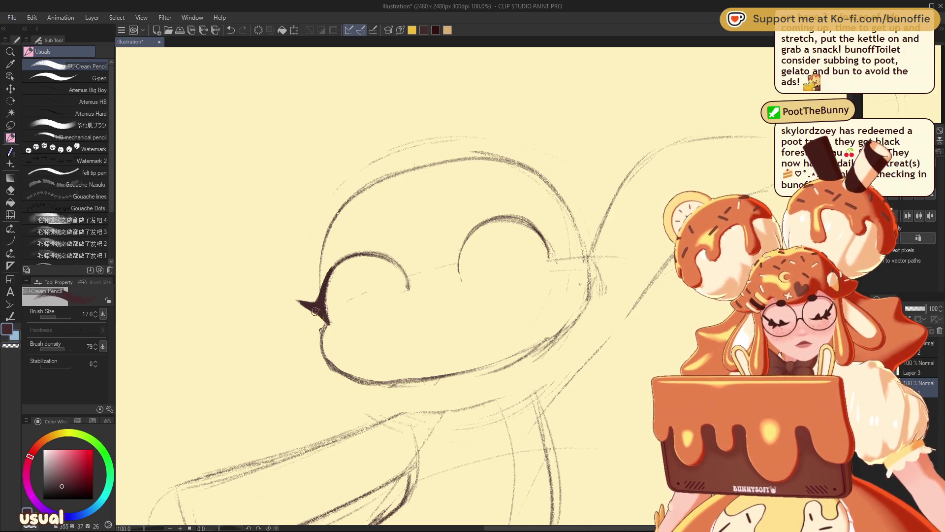
{"action": "left_click_drag", "start_coordinate": [306, 303], "coordinate": [311, 305]}
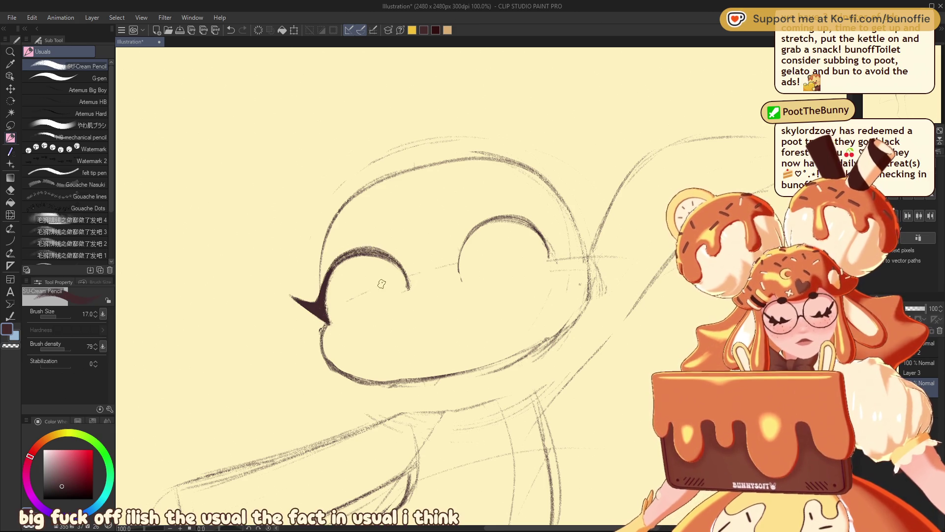
{"action": "mouse_move", "coordinate": [408, 288]}
{"action": "left_mouse_down"}
{"action": "mouse_move", "coordinate": [345, 251]}
{"action": "mouse_move", "coordinate": [322, 285]}
{"action": "left_mouse_up"}
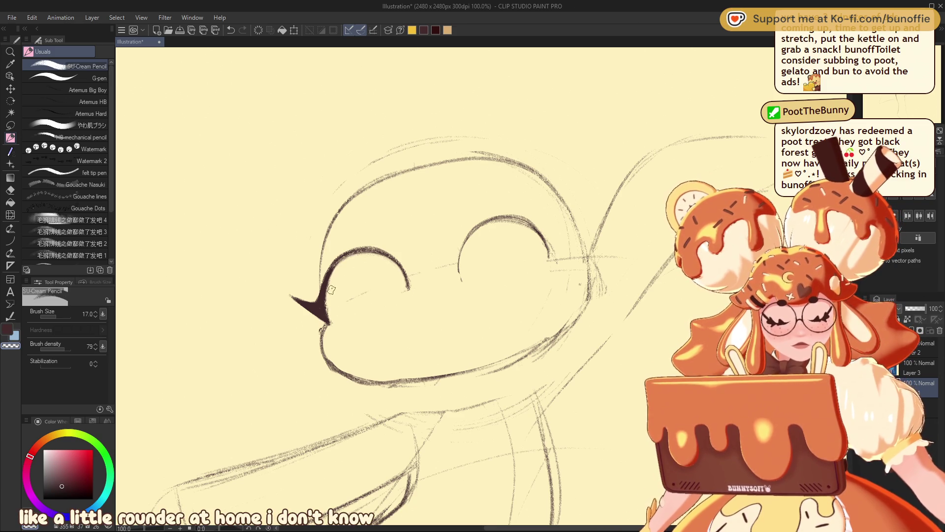
{"action": "key", "text": "c"}
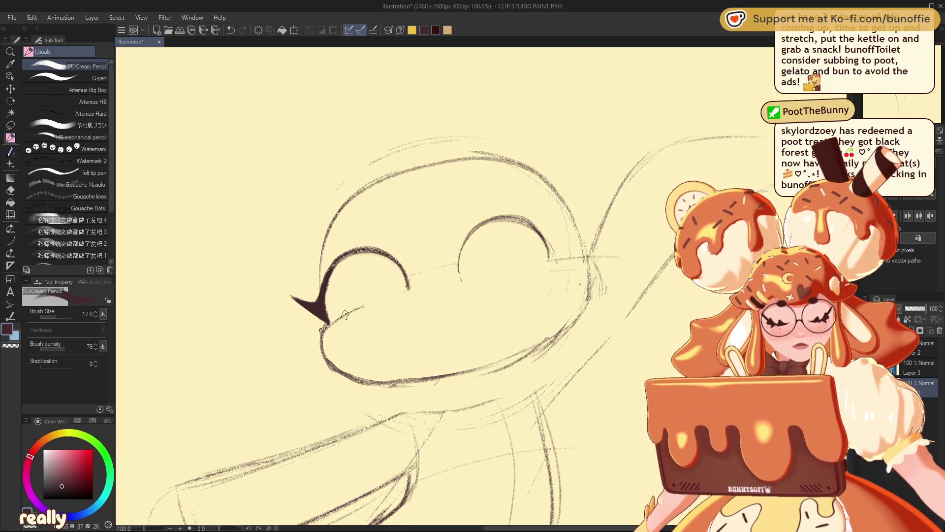
{"action": "left_click_drag", "start_coordinate": [326, 324], "coordinate": [378, 300]}
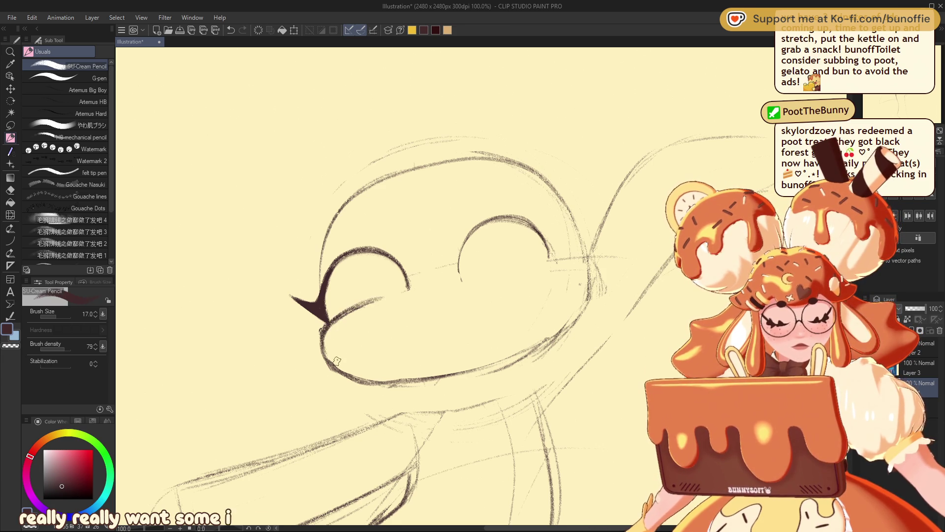
{"action": "key", "text": "c"}
{"action": "mouse_move", "coordinate": [330, 322]}
{"action": "left_mouse_down"}
{"action": "mouse_move", "coordinate": [381, 302]}
{"action": "mouse_move", "coordinate": [332, 326]}
{"action": "left_mouse_up"}
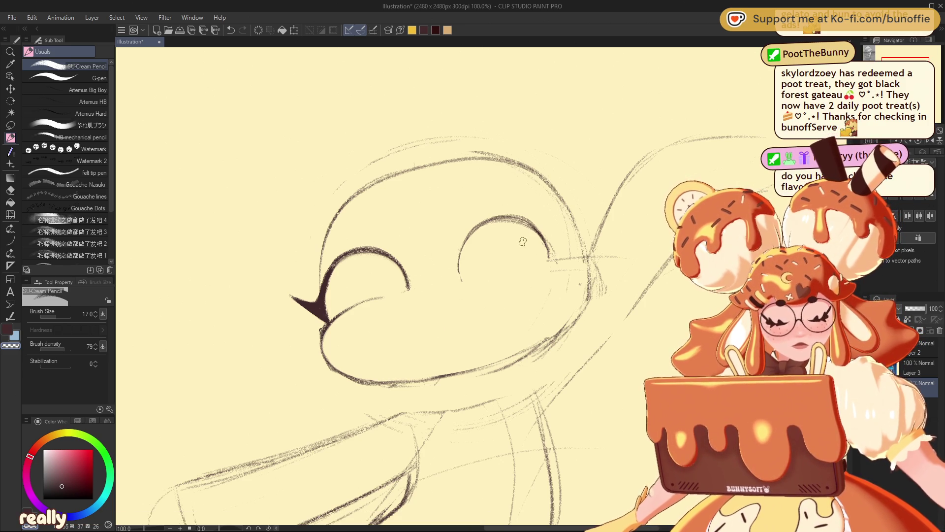
{"action": "left_click_drag", "start_coordinate": [540, 236], "coordinate": [487, 218]}
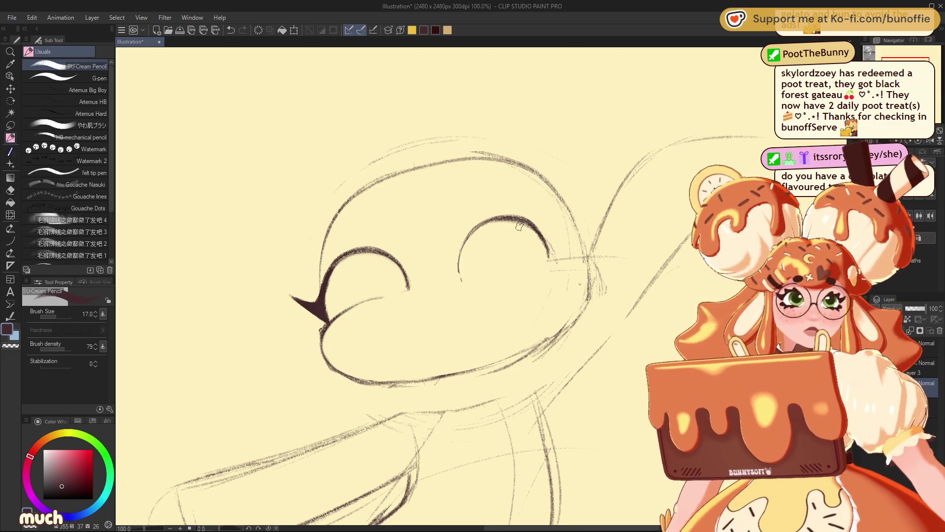
In light blue, redraw the head's top outline and sketch guide strokes across the eyes
{"action": "left_click", "coordinate": [16, 338]}
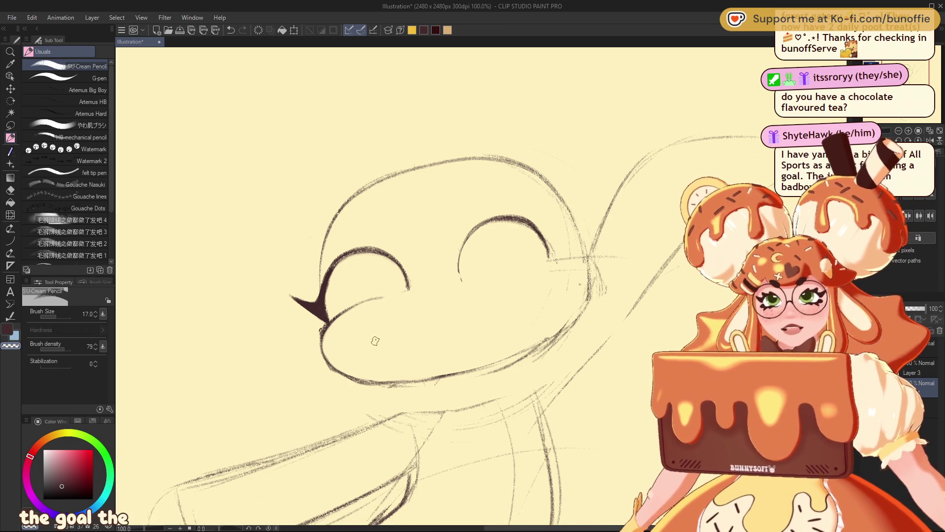
{"action": "mouse_move", "coordinate": [505, 167]}
{"action": "left_mouse_down"}
{"action": "mouse_move", "coordinate": [428, 164]}
{"action": "mouse_move", "coordinate": [377, 180]}
{"action": "left_mouse_up"}
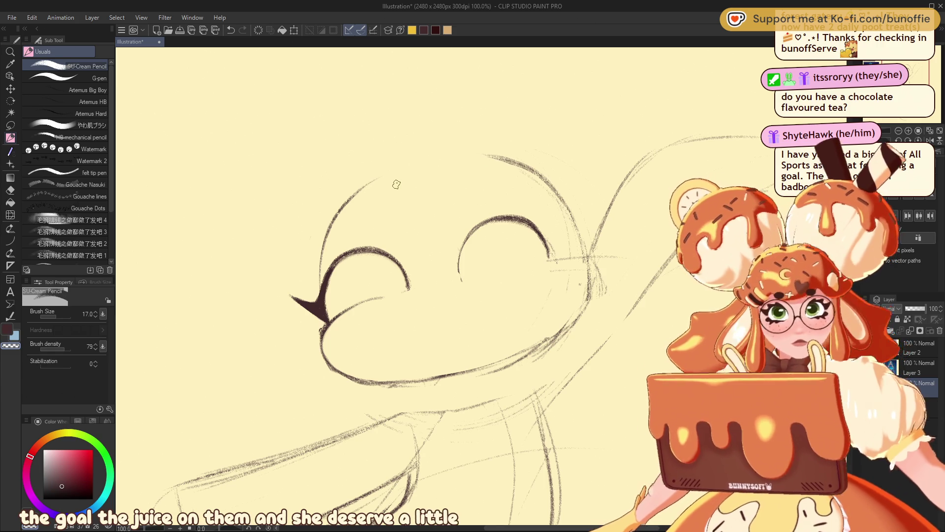
{"action": "left_click_drag", "start_coordinate": [404, 163], "coordinate": [502, 153]}
{"action": "mouse_move", "coordinate": [355, 190]}
{"action": "left_mouse_down"}
{"action": "mouse_move", "coordinate": [420, 158]}
{"action": "mouse_move", "coordinate": [378, 175]}
{"action": "left_mouse_up"}
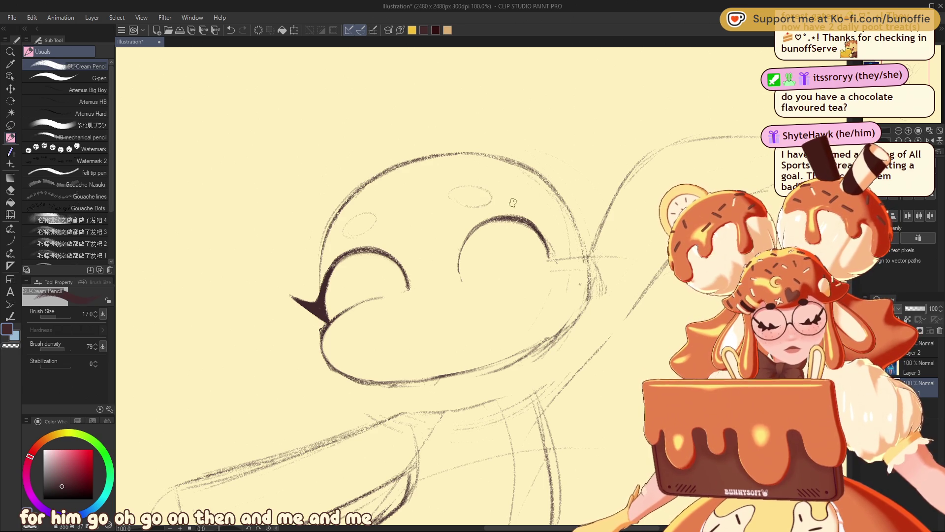
{"action": "left_click_drag", "start_coordinate": [471, 274], "coordinate": [562, 271]}
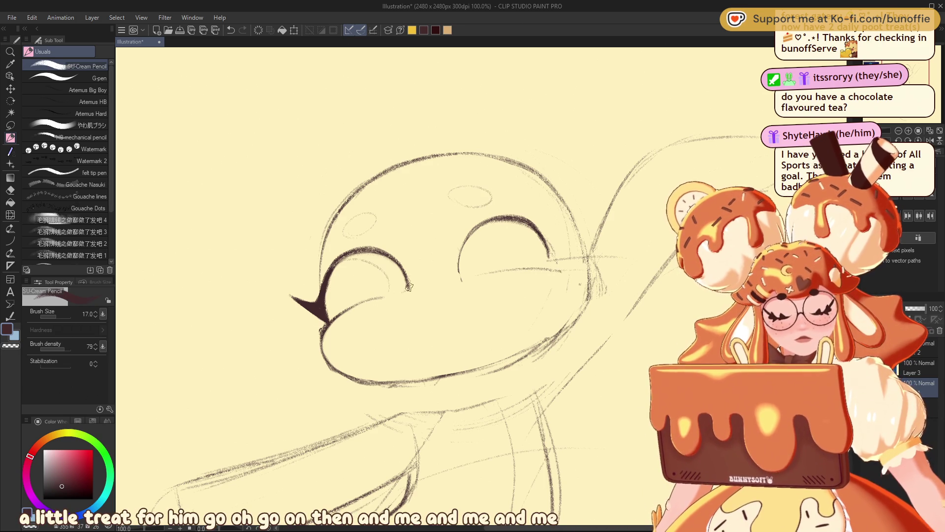
{"action": "left_click_drag", "start_coordinate": [379, 257], "coordinate": [338, 297]}
{"action": "key", "text": "ctrl+z"}
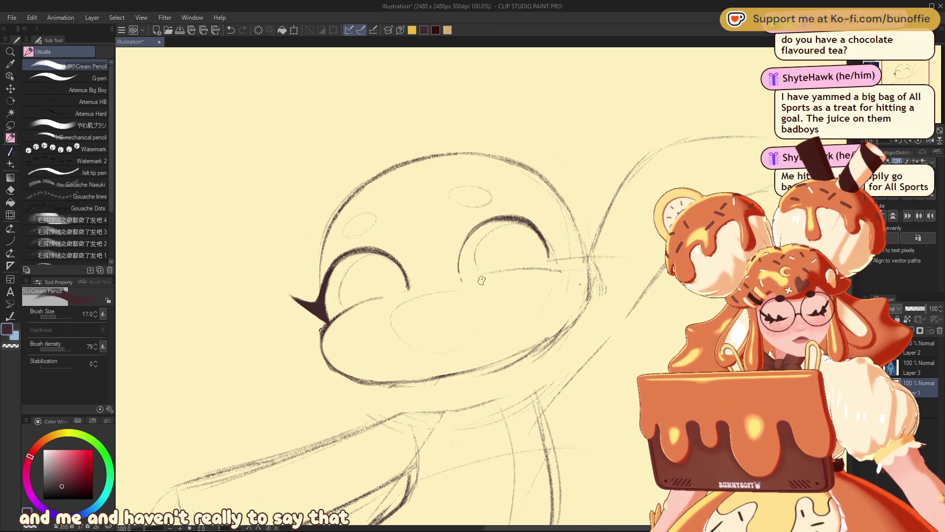
Check the reference images, recentre on the sketched head, and choose the Lasso tool
{"action": "scroll", "coordinate": [474, 286], "scroll_direction": "down", "scroll_amount": 2}
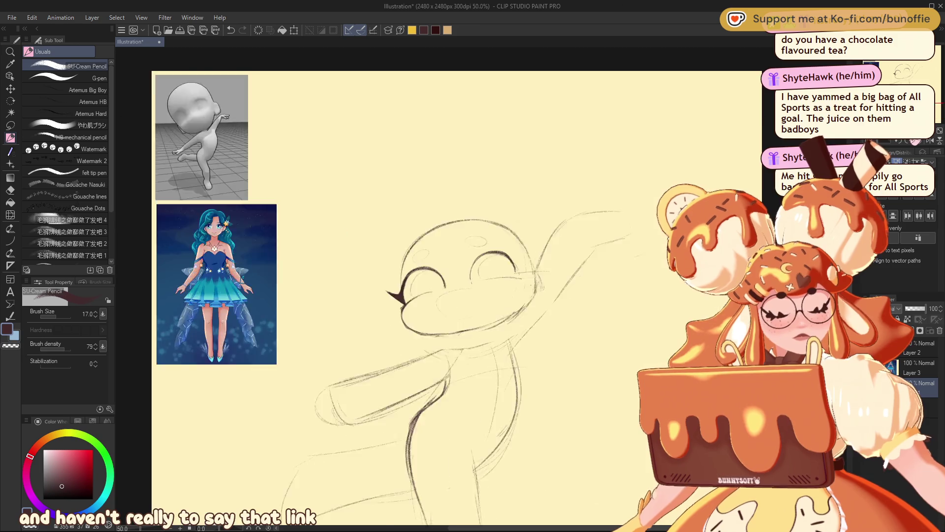
{"action": "scroll", "coordinate": [899, 69], "scroll_direction": "up", "scroll_amount": 3}
{"action": "left_click", "coordinate": [899, 69]}
{"action": "left_click_drag", "start_coordinate": [899, 69], "coordinate": [893, 71]}
{"action": "mouse_move", "coordinate": [894, 70]}
{"action": "left_mouse_down"}
{"action": "mouse_move", "coordinate": [888, 65]}
{"action": "mouse_move", "coordinate": [902, 73]}
{"action": "left_mouse_up"}
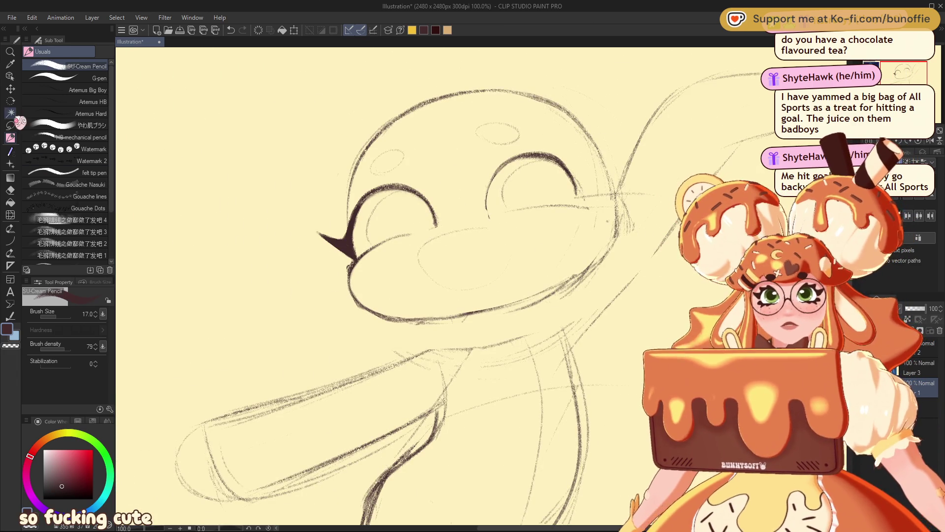
{"action": "left_click", "coordinate": [11, 125]}
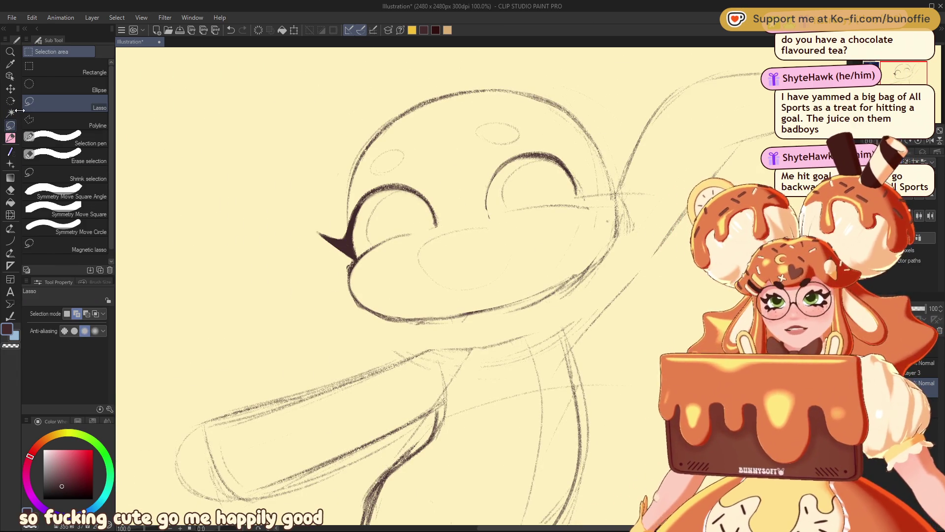
Lasso the head and face, move them slightly lower with Scale/Rotate, and deselect
{"action": "mouse_move", "coordinate": [614, 155]}
{"action": "left_mouse_down"}
{"action": "mouse_move", "coordinate": [286, 193]}
{"action": "mouse_move", "coordinate": [402, 330]}
{"action": "mouse_move", "coordinate": [581, 290]}
{"action": "mouse_move", "coordinate": [632, 196]}
{"action": "left_mouse_up"}
{"action": "left_click", "coordinate": [495, 346]}
{"action": "mouse_move", "coordinate": [554, 231]}
{"action": "left_mouse_down"}
{"action": "mouse_move", "coordinate": [558, 265]}
{"action": "mouse_move", "coordinate": [596, 269]}
{"action": "left_mouse_up"}
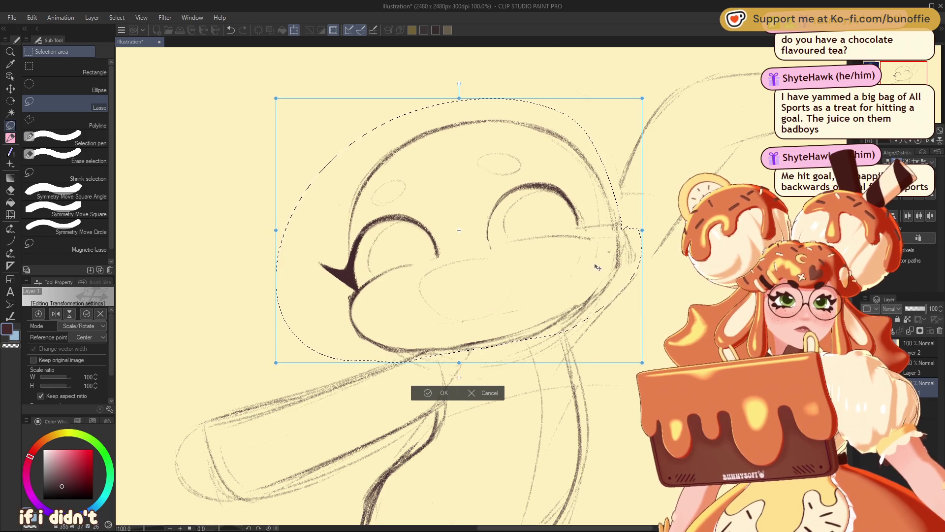
{"action": "left_click", "coordinate": [443, 393]}
{"action": "left_click", "coordinate": [376, 373]}
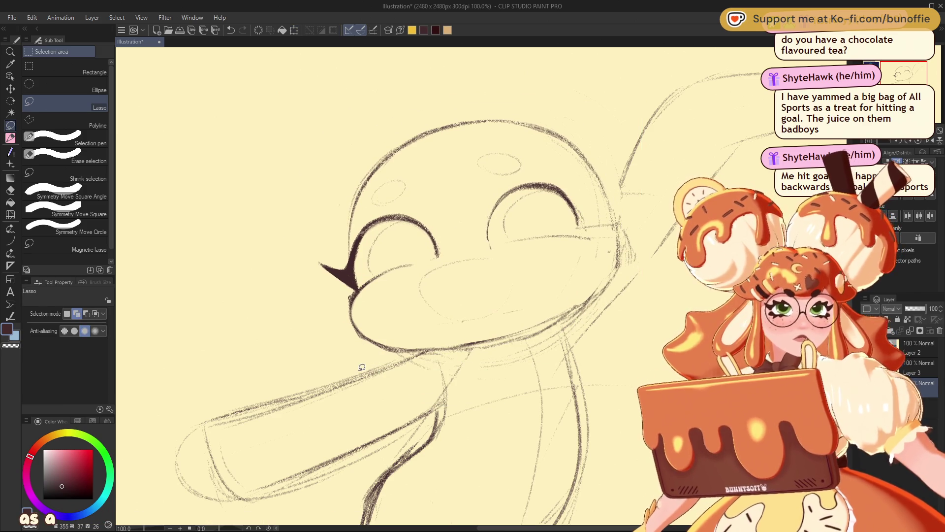
{"action": "key", "text": "p"}
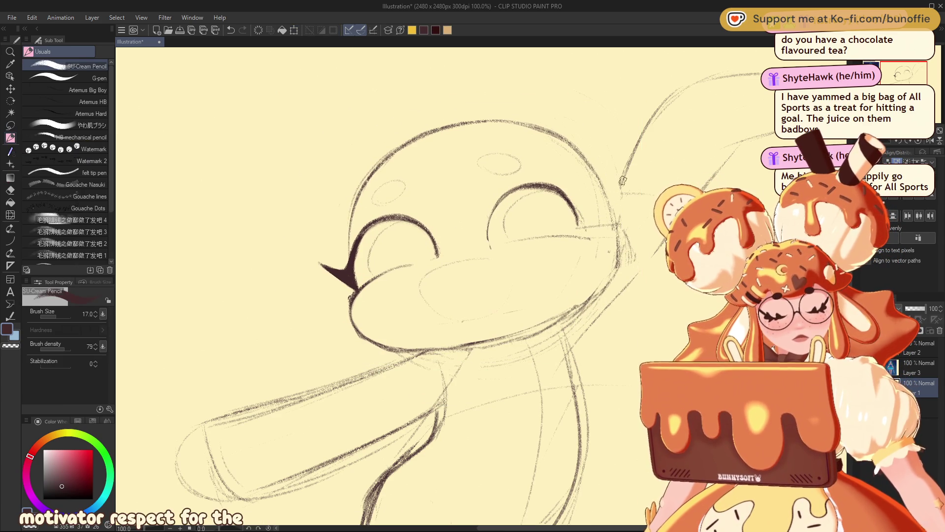
Zoom to 50%, darken the head's top and right outline, and draw an ear
{"action": "left_click_drag", "start_coordinate": [610, 205], "coordinate": [620, 181]}
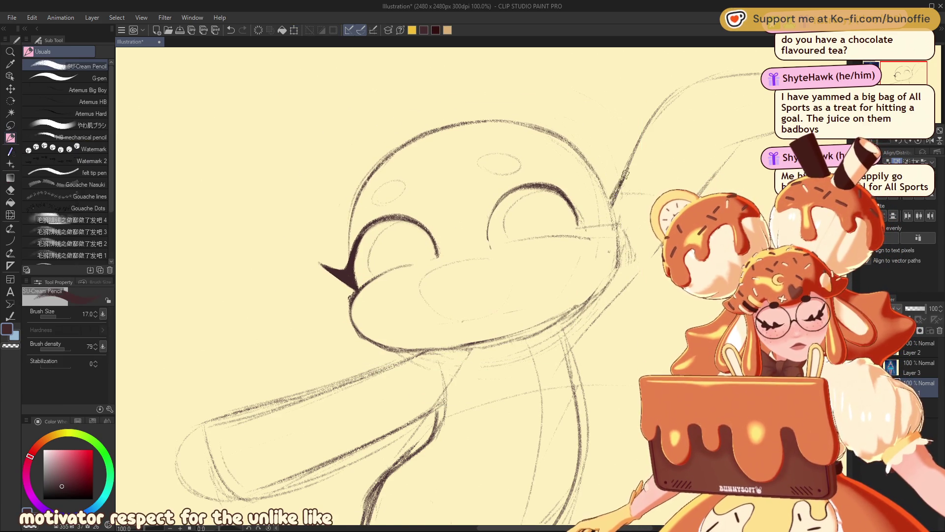
{"action": "scroll", "coordinate": [619, 182], "scroll_direction": "down", "scroll_amount": 4}
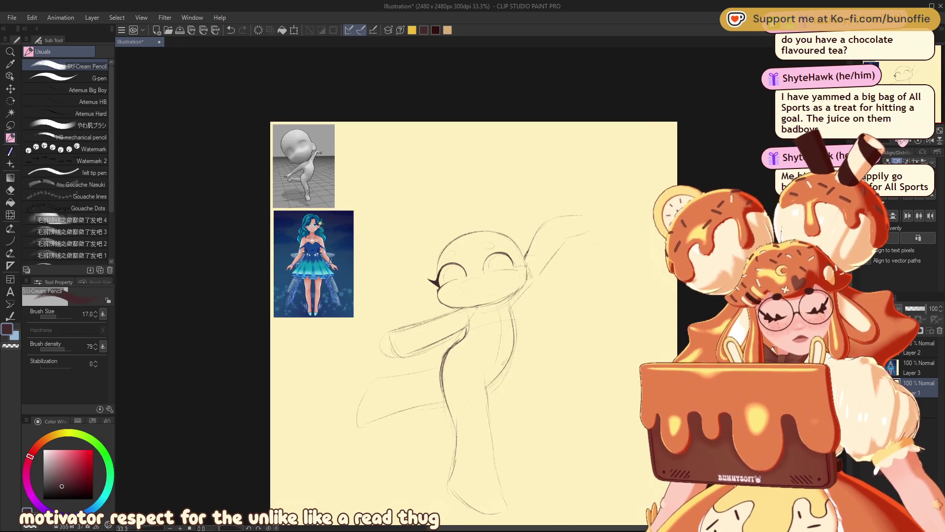
{"action": "scroll", "coordinate": [473, 270], "scroll_direction": "up", "scroll_amount": 2}
{"action": "left_click_drag", "start_coordinate": [900, 77], "coordinate": [905, 63]}
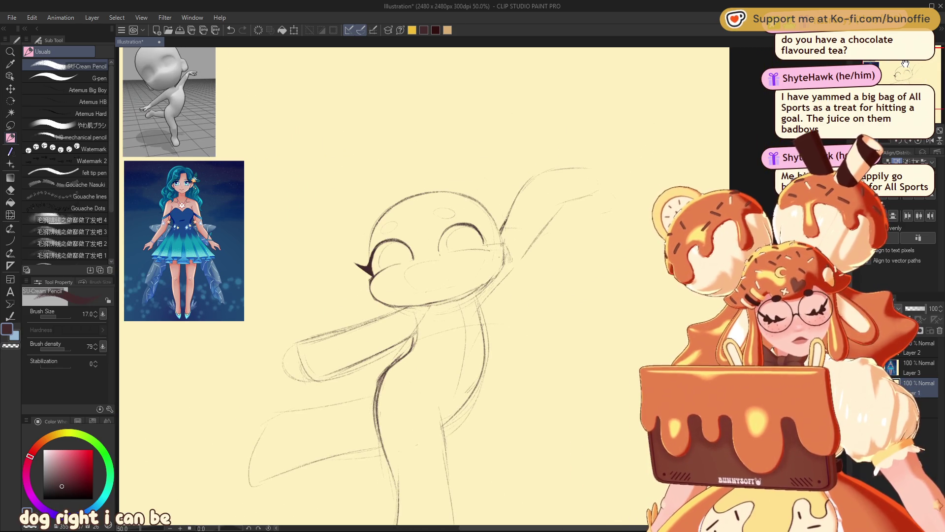
{"action": "mouse_move", "coordinate": [443, 190]}
{"action": "left_mouse_down"}
{"action": "mouse_move", "coordinate": [387, 205]}
{"action": "mouse_move", "coordinate": [372, 235]}
{"action": "left_mouse_up"}
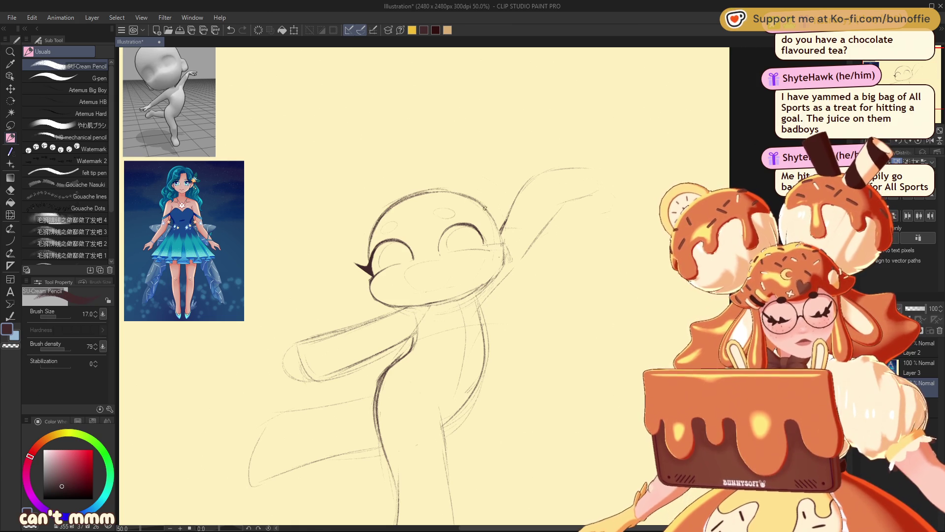
{"action": "mouse_move", "coordinate": [502, 245]}
{"action": "left_mouse_down"}
{"action": "mouse_move", "coordinate": [502, 262]}
{"action": "mouse_move", "coordinate": [503, 232]}
{"action": "left_mouse_up"}
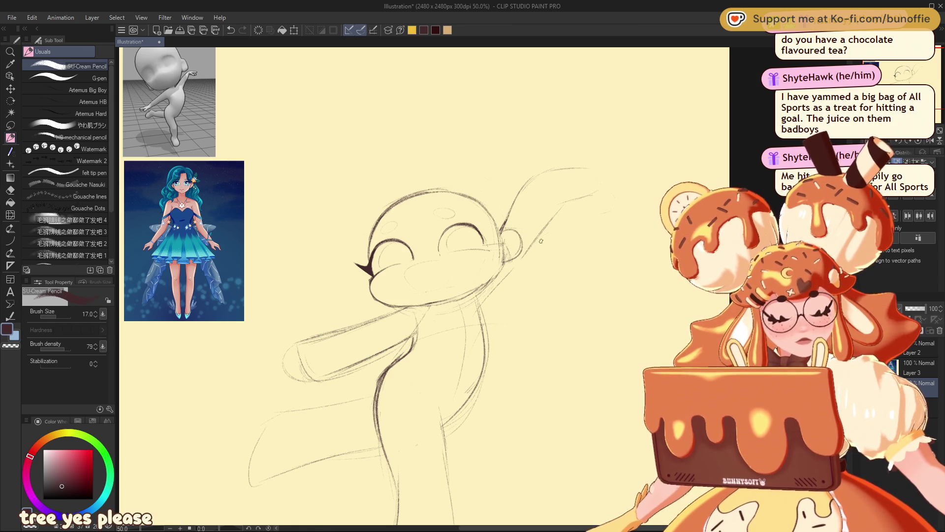
Strengthen the head's top outline and sketch a hair part line
{"action": "key", "text": "e"}
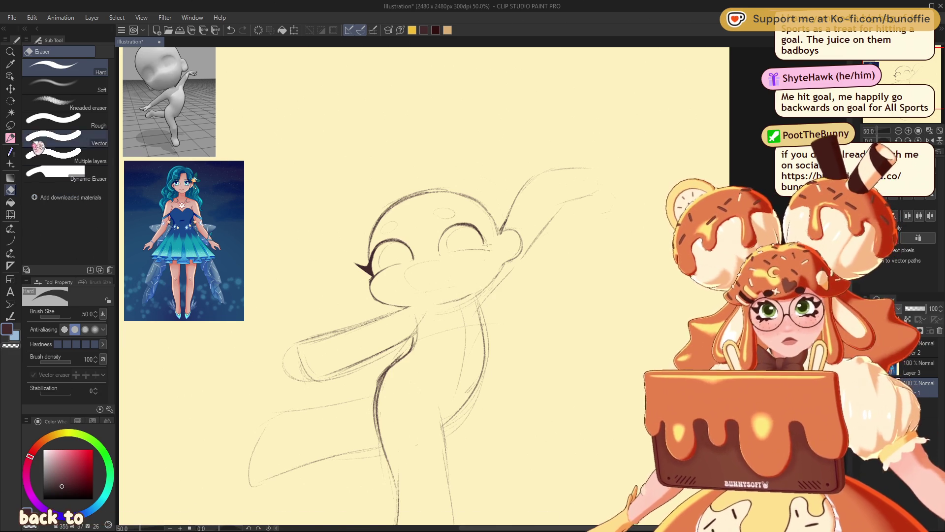
{"action": "left_click", "coordinate": [11, 139]}
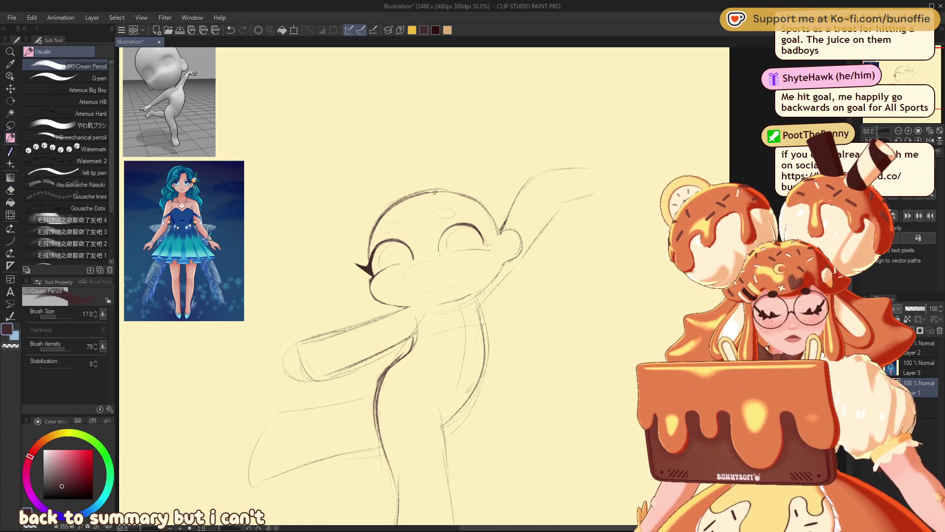
{"action": "mouse_move", "coordinate": [416, 193]}
{"action": "left_mouse_down"}
{"action": "mouse_move", "coordinate": [442, 191]}
{"action": "mouse_move", "coordinate": [392, 203]}
{"action": "left_mouse_up"}
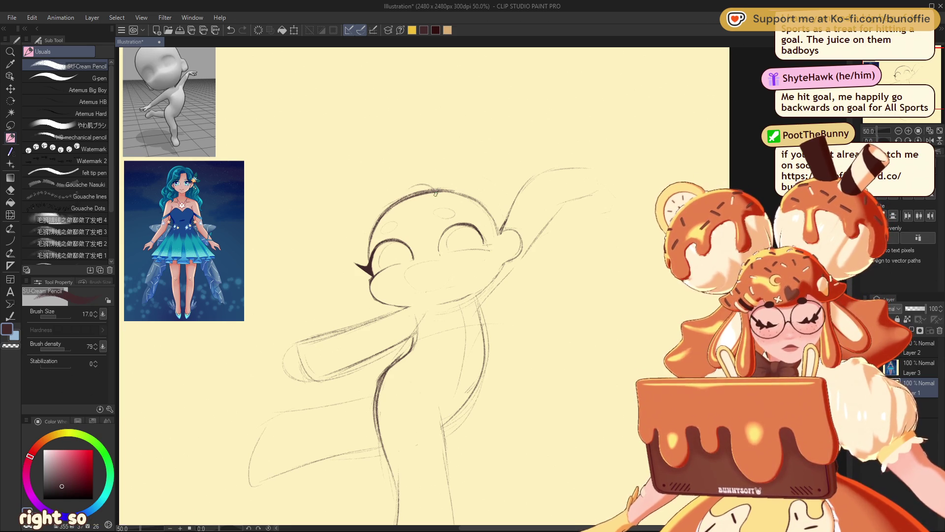
{"action": "left_click_drag", "start_coordinate": [409, 200], "coordinate": [407, 229]}
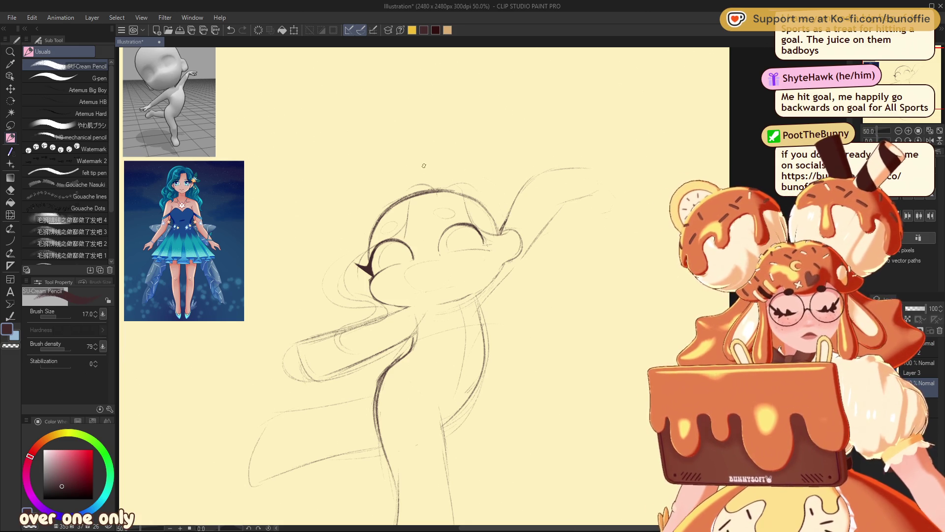
Sketch flowing hair strands sweeping down-left from the head top into a curl
{"action": "left_click_drag", "start_coordinate": [315, 272], "coordinate": [336, 247]}
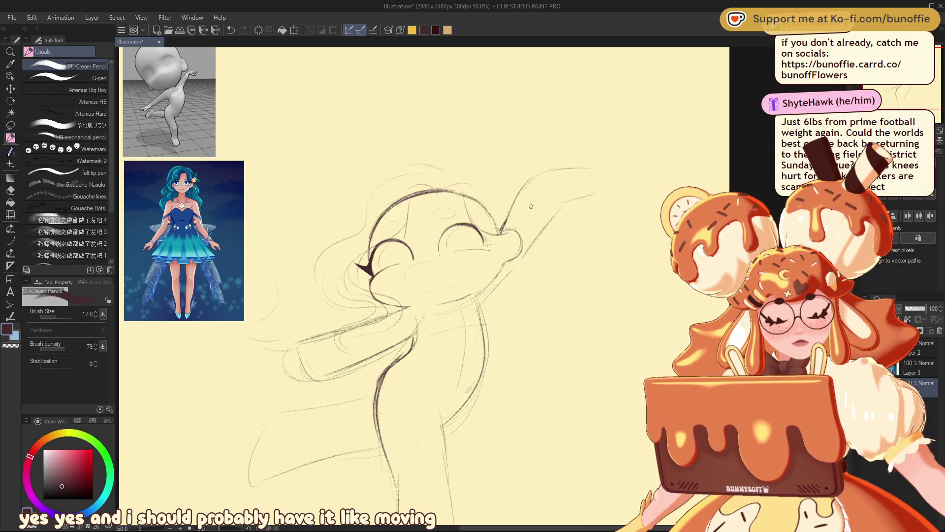
{"action": "left_click_drag", "start_coordinate": [516, 275], "coordinate": [487, 321]}
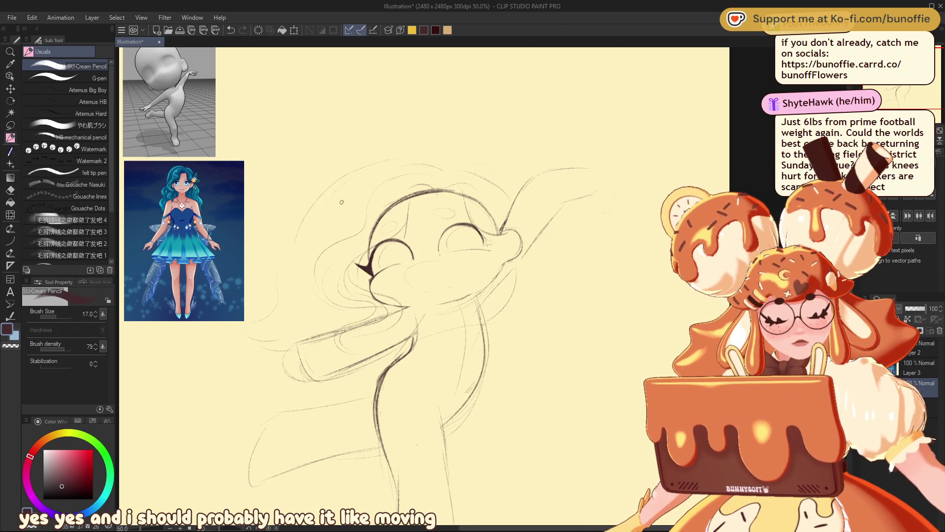
{"action": "left_click_drag", "start_coordinate": [315, 239], "coordinate": [269, 276]}
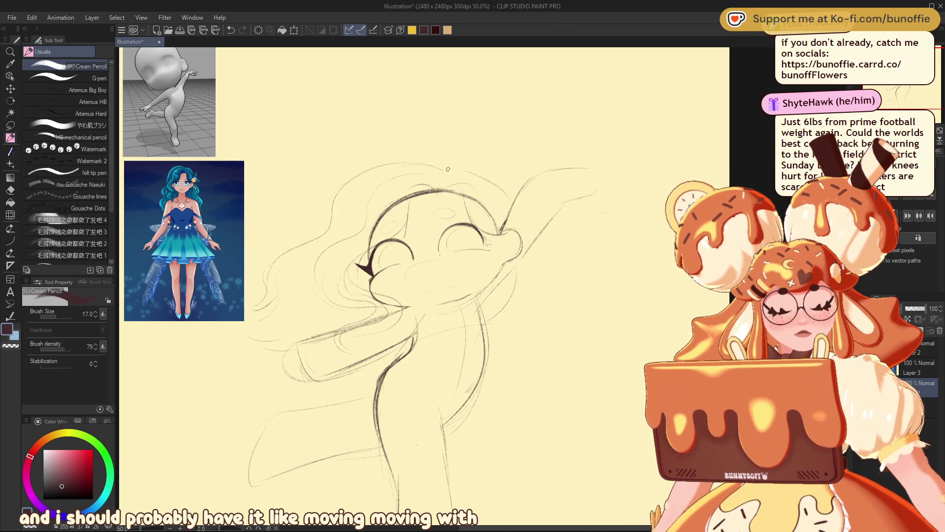
{"action": "mouse_move", "coordinate": [412, 163]}
{"action": "left_mouse_down"}
{"action": "mouse_move", "coordinate": [353, 189]}
{"action": "mouse_move", "coordinate": [290, 254]}
{"action": "left_mouse_up"}
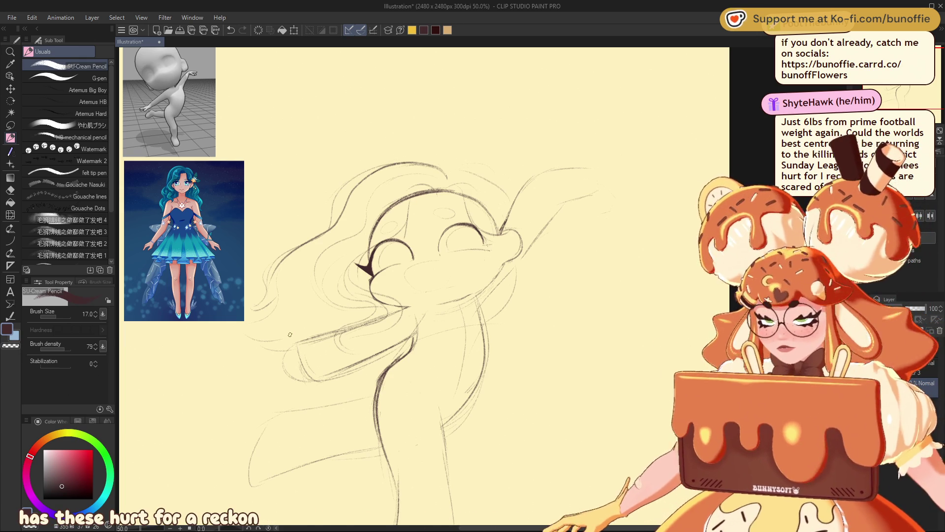
{"action": "key", "text": "e"}
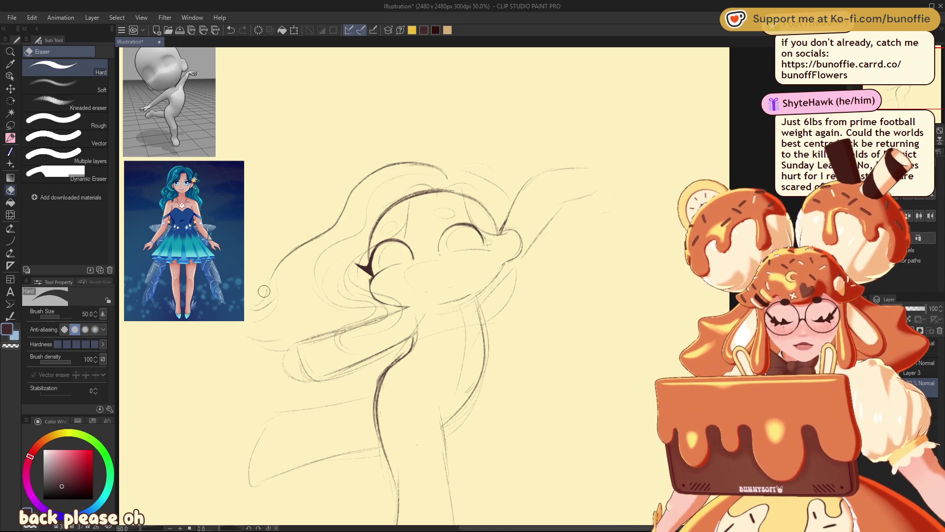
{"action": "left_click", "coordinate": [10, 138]}
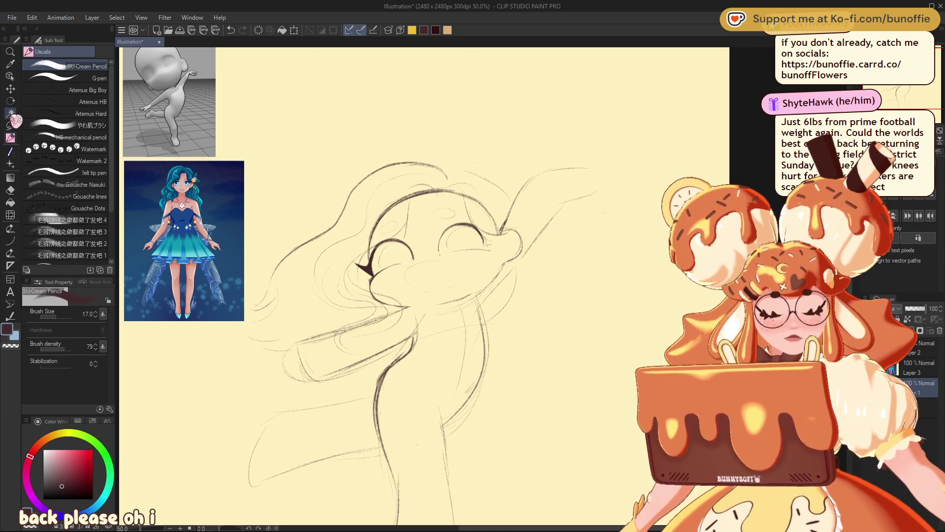
{"action": "mouse_move", "coordinate": [274, 277]}
{"action": "left_mouse_down"}
{"action": "mouse_move", "coordinate": [251, 305]}
{"action": "mouse_move", "coordinate": [274, 302]}
{"action": "mouse_move", "coordinate": [245, 321]}
{"action": "mouse_move", "coordinate": [256, 337]}
{"action": "left_mouse_up"}
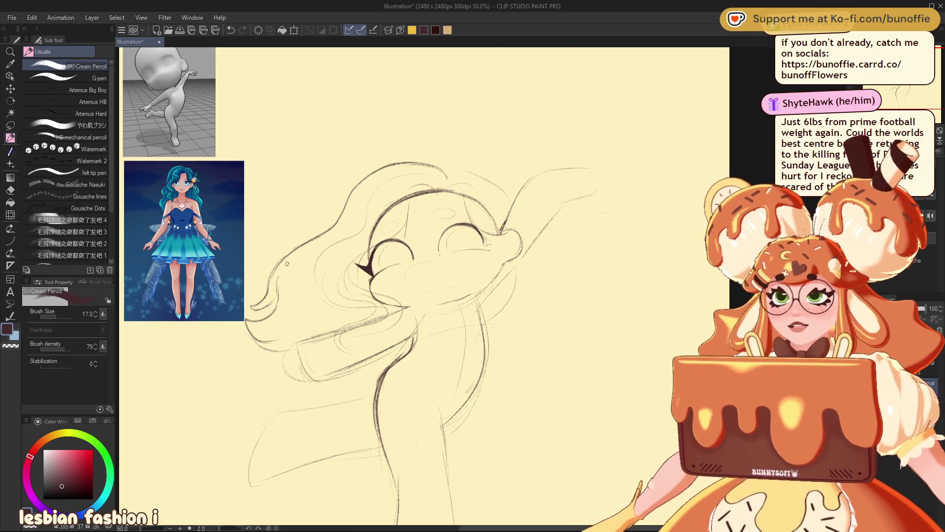
{"action": "mouse_move", "coordinate": [319, 236]}
{"action": "left_mouse_down"}
{"action": "mouse_move", "coordinate": [281, 266]}
{"action": "mouse_move", "coordinate": [254, 315]}
{"action": "left_mouse_up"}
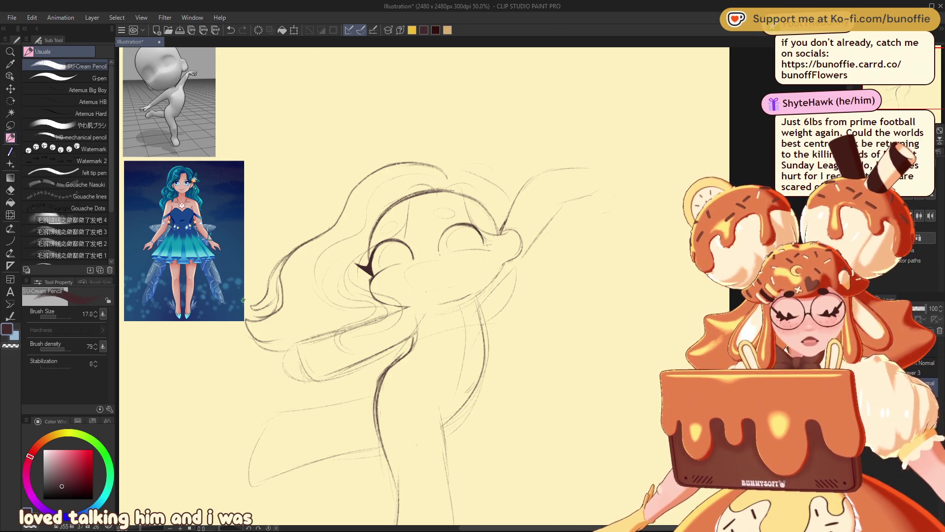
Refine the left hair contour, extend a strand, add a chin line, and darken strand ends
{"action": "key", "text": "e"}
{"action": "mouse_move", "coordinate": [269, 286]}
{"action": "left_mouse_down"}
{"action": "mouse_move", "coordinate": [277, 269]}
{"action": "mouse_move", "coordinate": [274, 309]}
{"action": "mouse_move", "coordinate": [264, 300]}
{"action": "mouse_move", "coordinate": [254, 315]}
{"action": "left_mouse_up"}
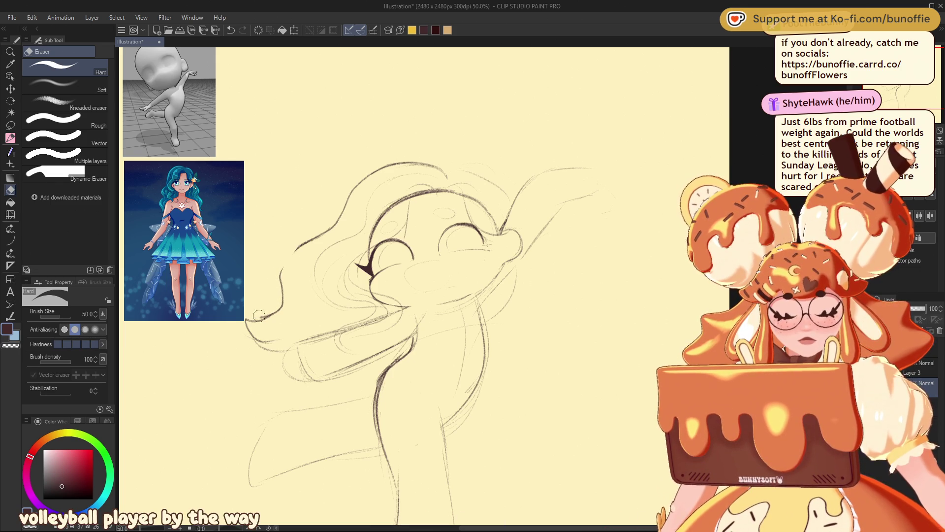
{"action": "key", "text": "p"}
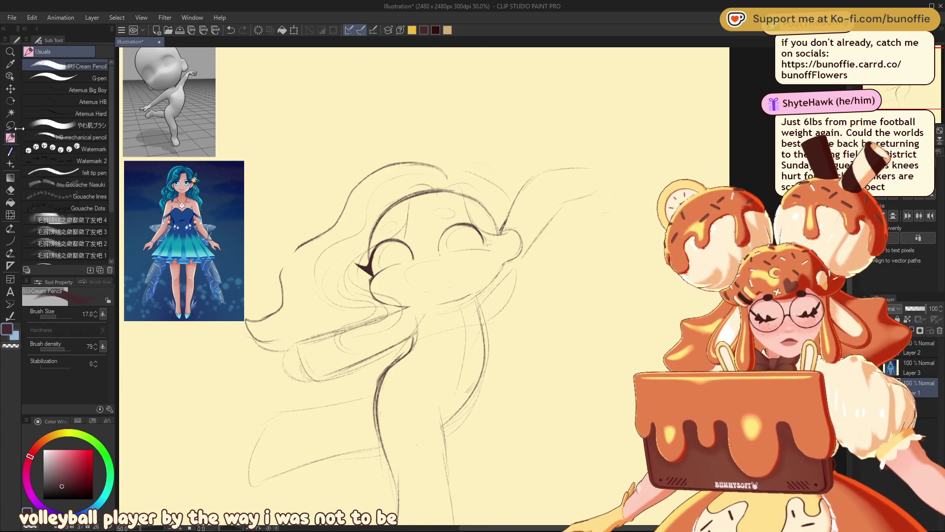
{"action": "left_click_drag", "start_coordinate": [310, 242], "coordinate": [283, 287]}
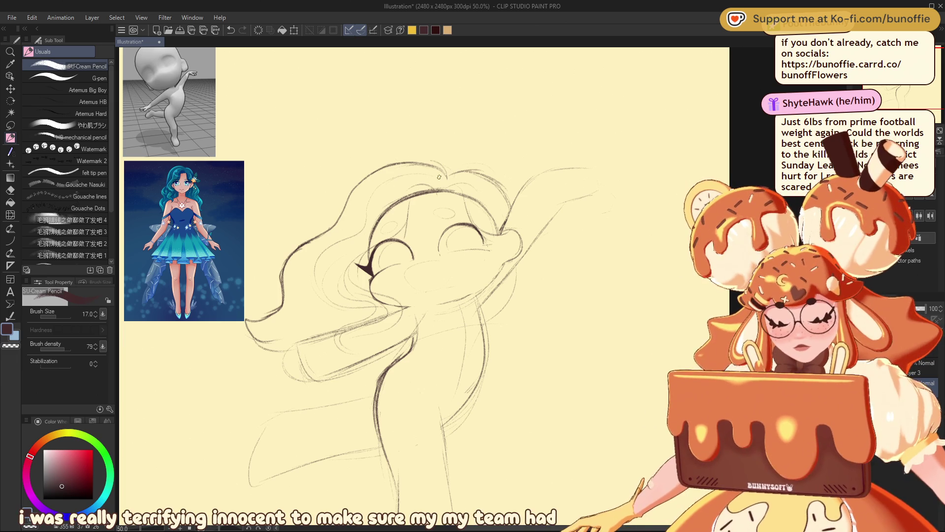
{"action": "mouse_move", "coordinate": [418, 174]}
{"action": "left_mouse_down"}
{"action": "mouse_move", "coordinate": [371, 221]}
{"action": "mouse_move", "coordinate": [351, 300]}
{"action": "left_mouse_up"}
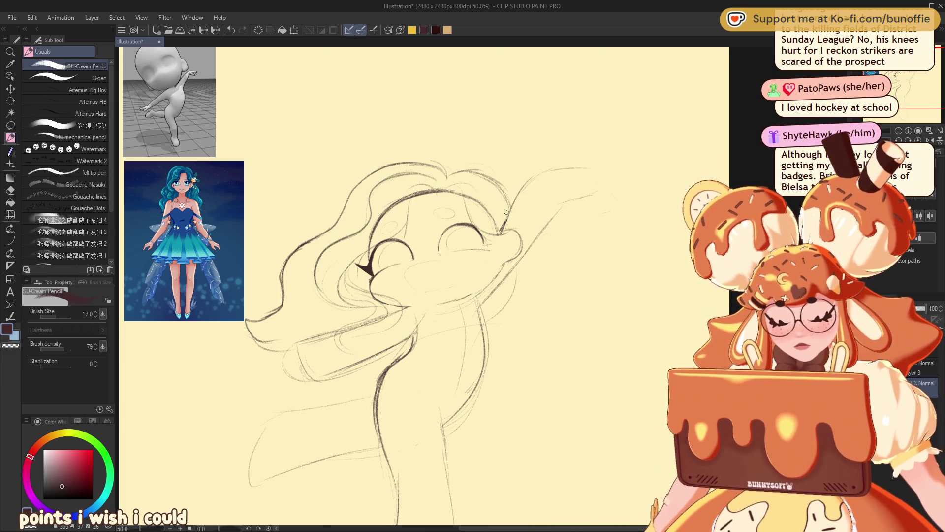
{"action": "left_click_drag", "start_coordinate": [396, 304], "coordinate": [361, 318]}
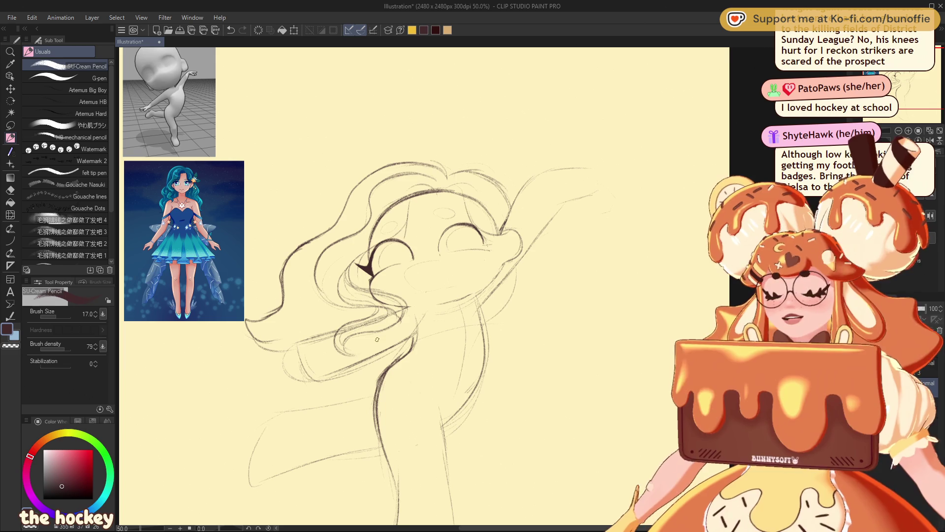
{"action": "left_click_drag", "start_coordinate": [309, 338], "coordinate": [284, 356]}
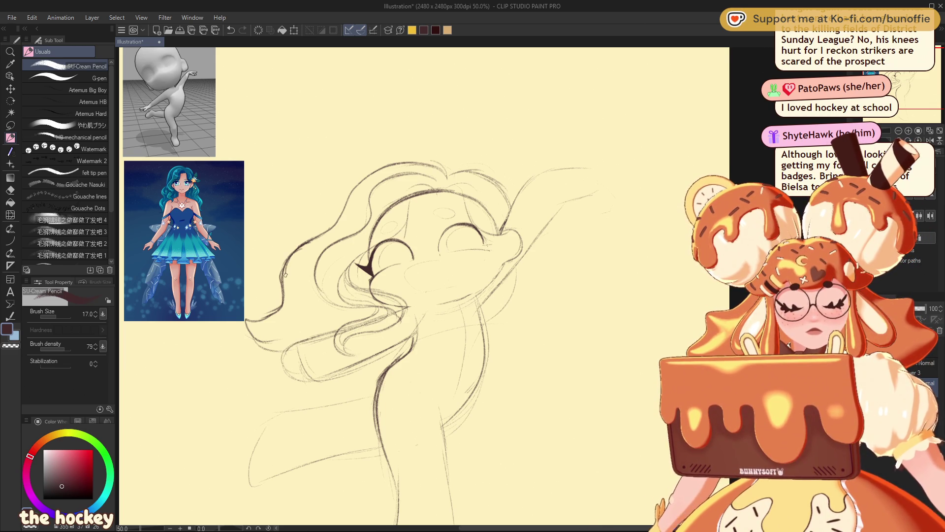
{"action": "mouse_move", "coordinate": [283, 309]}
{"action": "left_mouse_down"}
{"action": "mouse_move", "coordinate": [246, 327]}
{"action": "mouse_move", "coordinate": [280, 349]}
{"action": "left_mouse_up"}
{"action": "key", "text": "ctrl+alt+0"}
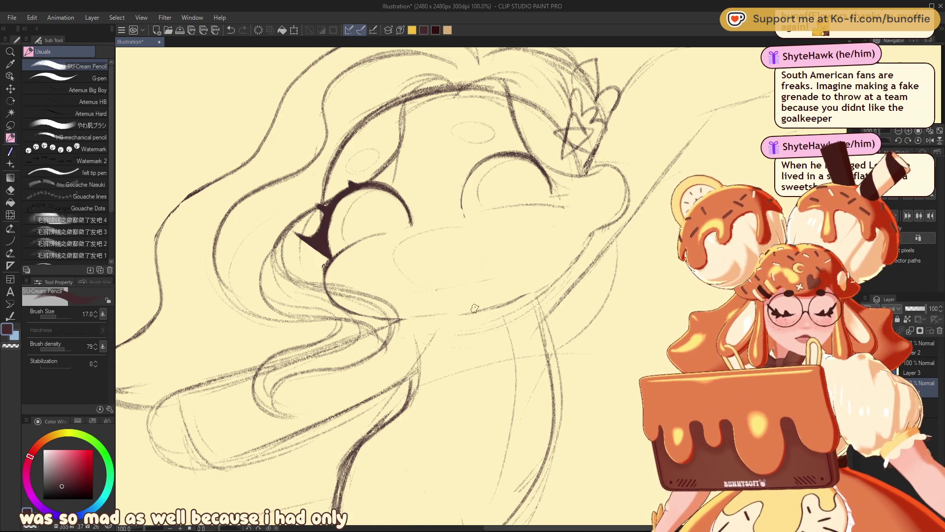
Extend the chibi's jawline up to the right with a long pencil stroke
{"action": "mouse_move", "coordinate": [405, 319]}
{"action": "left_mouse_down"}
{"action": "mouse_move", "coordinate": [480, 311]}
{"action": "mouse_move", "coordinate": [557, 280]}
{"action": "mouse_move", "coordinate": [598, 230]}
{"action": "mouse_move", "coordinate": [584, 246]}
{"action": "mouse_move", "coordinate": [586, 239]}
{"action": "left_mouse_up"}
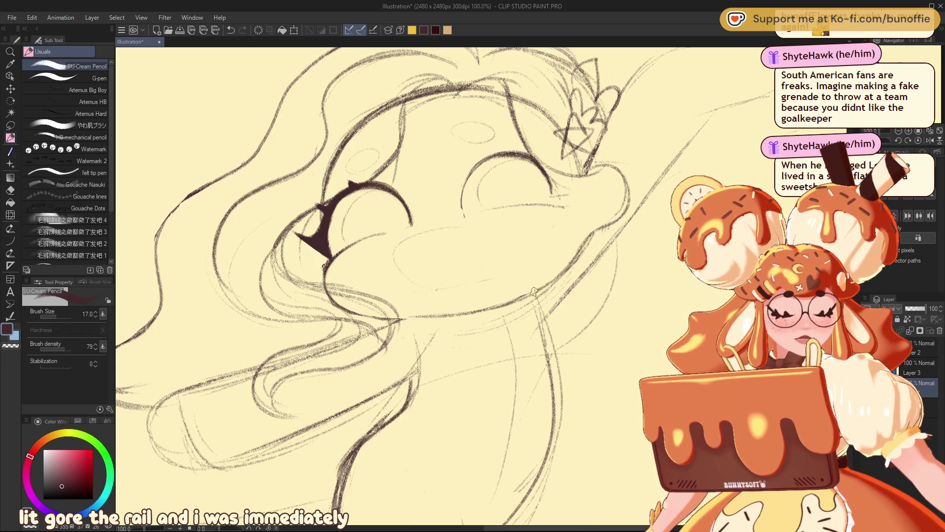
Darken the jawline with extra strokes, then pan over to the teal-haired reference
{"action": "left_click_drag", "start_coordinate": [547, 284], "coordinate": [498, 302]}
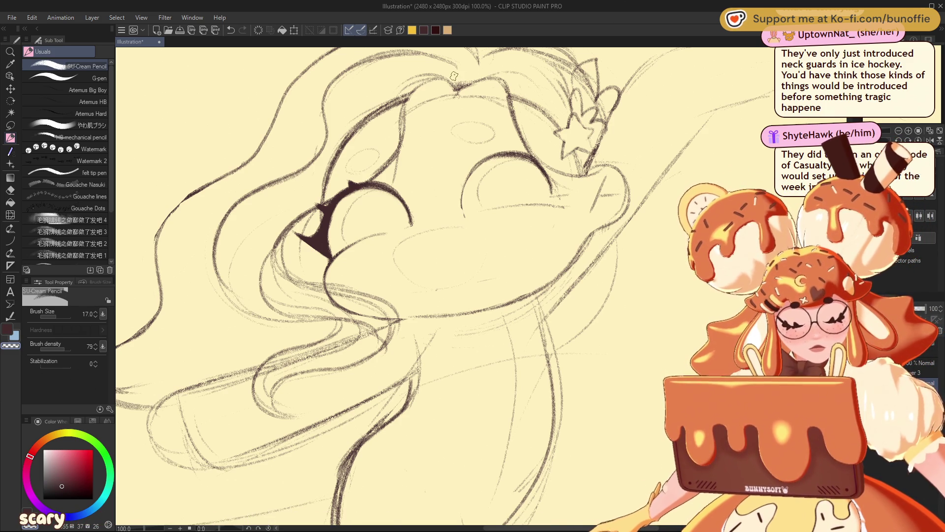
{"action": "mouse_move", "coordinate": [454, 76]}
{"action": "left_mouse_down"}
{"action": "mouse_move", "coordinate": [453, 27]}
{"action": "mouse_move", "coordinate": [393, 19]}
{"action": "mouse_move", "coordinate": [361, 0]}
{"action": "left_mouse_up"}
Pan over to inspect the pasted reference figure, then recentre and zoom out and back in on the chibi sketch
{"action": "mouse_move", "coordinate": [246, 197]}
{"action": "left_mouse_down"}
{"action": "mouse_move", "coordinate": [567, 325]}
{"action": "mouse_move", "coordinate": [757, 272]}
{"action": "mouse_move", "coordinate": [662, 272]}
{"action": "mouse_move", "coordinate": [616, 256]}
{"action": "left_mouse_up"}
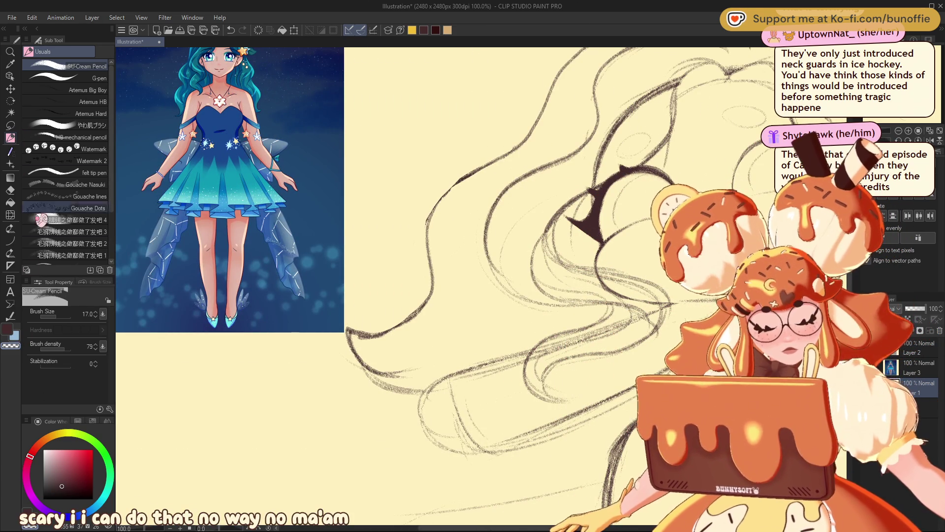
{"action": "left_click_drag", "start_coordinate": [443, 247], "coordinate": [177, 172]}
{"action": "left_click_drag", "start_coordinate": [556, 230], "coordinate": [492, 235]}
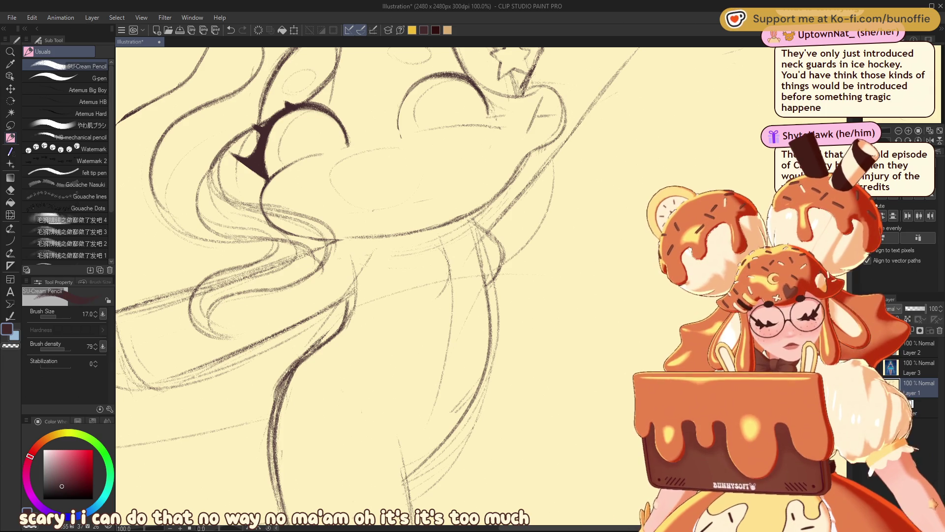
{"action": "scroll", "coordinate": [506, 260], "scroll_direction": "down", "scroll_amount": 4}
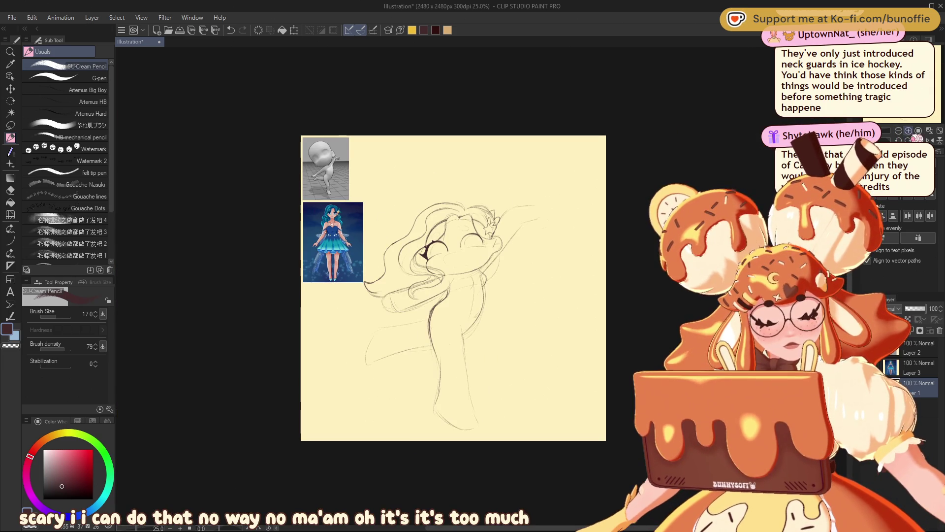
{"action": "scroll", "coordinate": [481, 288], "scroll_direction": "up", "scroll_amount": 2}
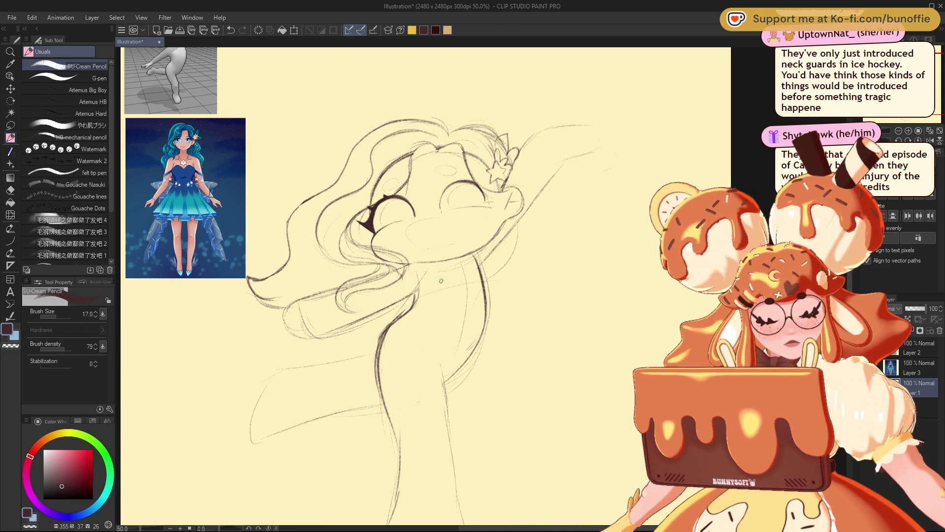
Darken both sides of the neck with pencil strokes and draw two small stars beside the hair
{"action": "left_click_drag", "start_coordinate": [423, 289], "coordinate": [438, 271]}
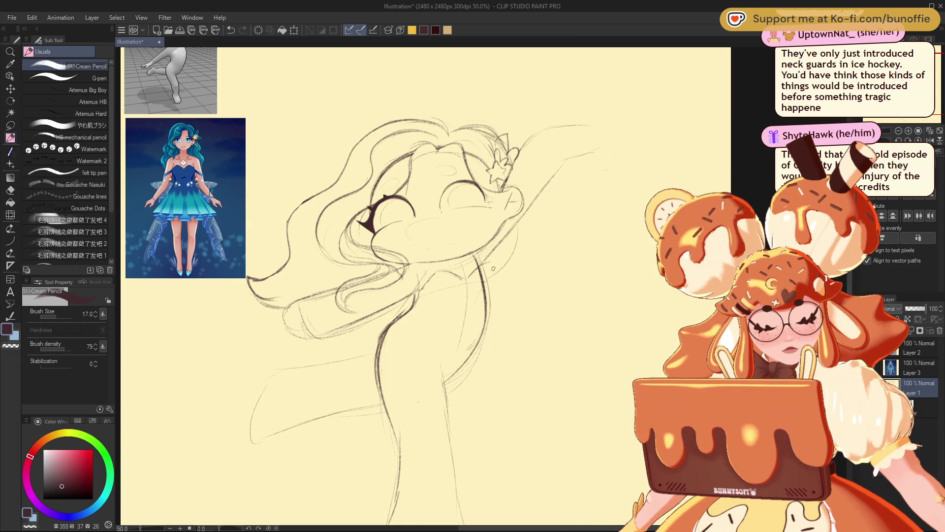
{"action": "left_click_drag", "start_coordinate": [496, 280], "coordinate": [484, 303]}
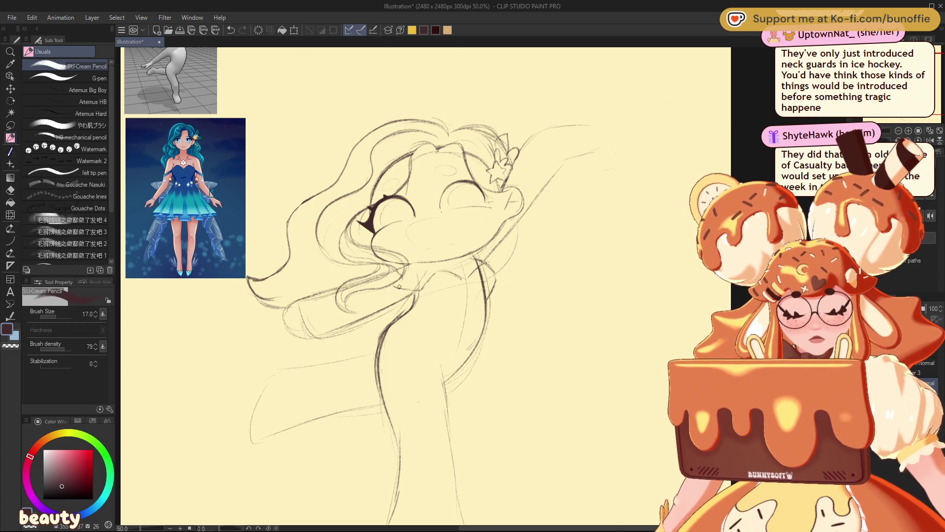
{"action": "left_click_drag", "start_coordinate": [396, 290], "coordinate": [375, 297]}
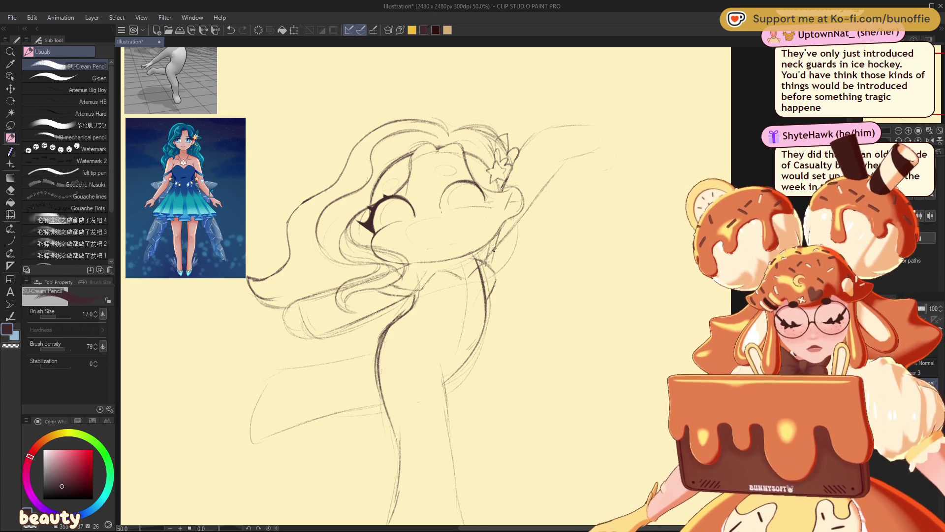
{"action": "left_click_drag", "start_coordinate": [498, 235], "coordinate": [491, 275]}
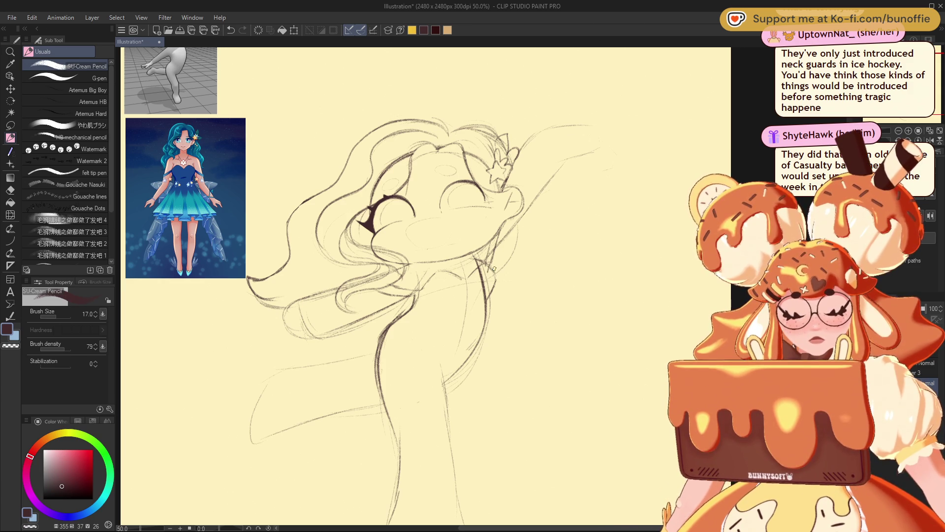
{"action": "left_click_drag", "start_coordinate": [401, 302], "coordinate": [401, 298]}
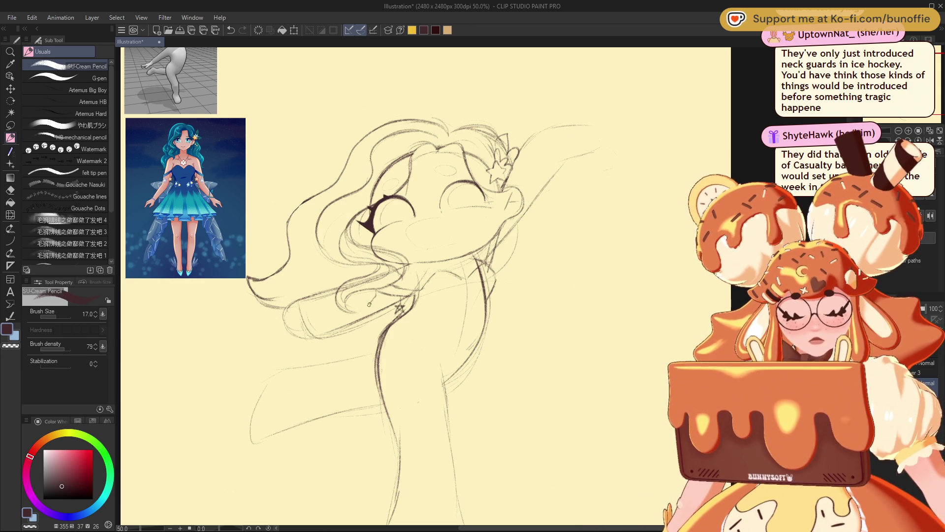
{"action": "left_click_drag", "start_coordinate": [363, 301], "coordinate": [373, 300]}
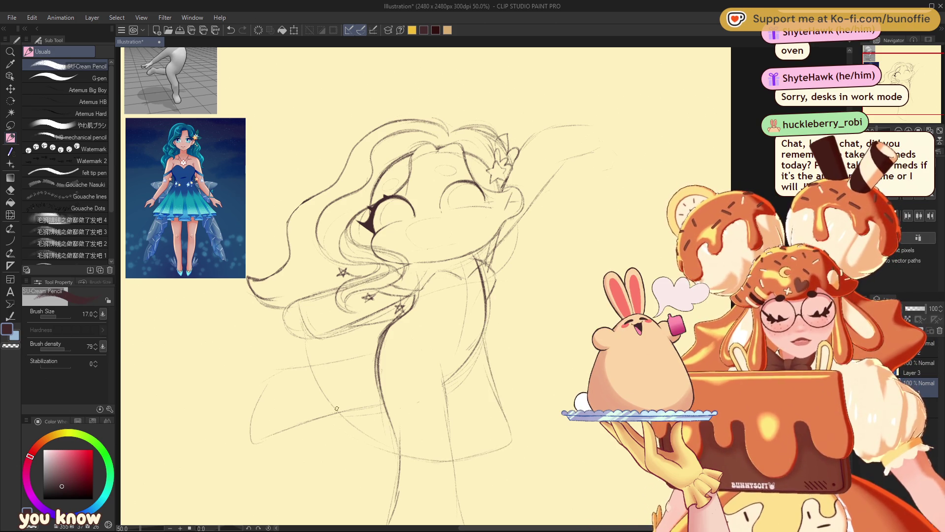
Draw the skirt's right, bottom and left curves, plus a shoulder line and a short neck stroke
{"action": "left_click_drag", "start_coordinate": [483, 330], "coordinate": [543, 386]}
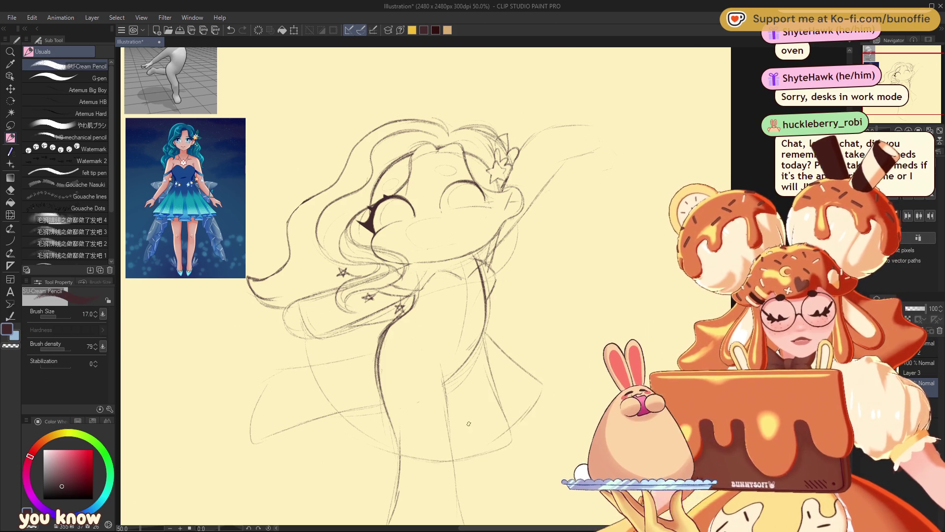
{"action": "mouse_move", "coordinate": [514, 428]}
{"action": "left_mouse_down"}
{"action": "mouse_move", "coordinate": [467, 452]}
{"action": "mouse_move", "coordinate": [406, 454]}
{"action": "left_mouse_up"}
{"action": "mouse_move", "coordinate": [307, 353]}
{"action": "left_mouse_down"}
{"action": "mouse_move", "coordinate": [320, 381]}
{"action": "mouse_move", "coordinate": [383, 443]}
{"action": "left_mouse_up"}
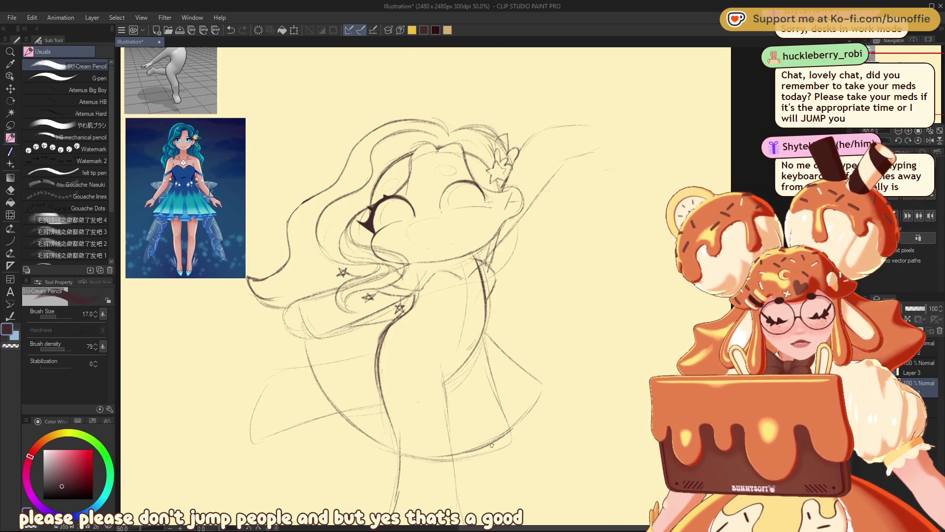
{"action": "left_click_drag", "start_coordinate": [303, 338], "coordinate": [400, 321]}
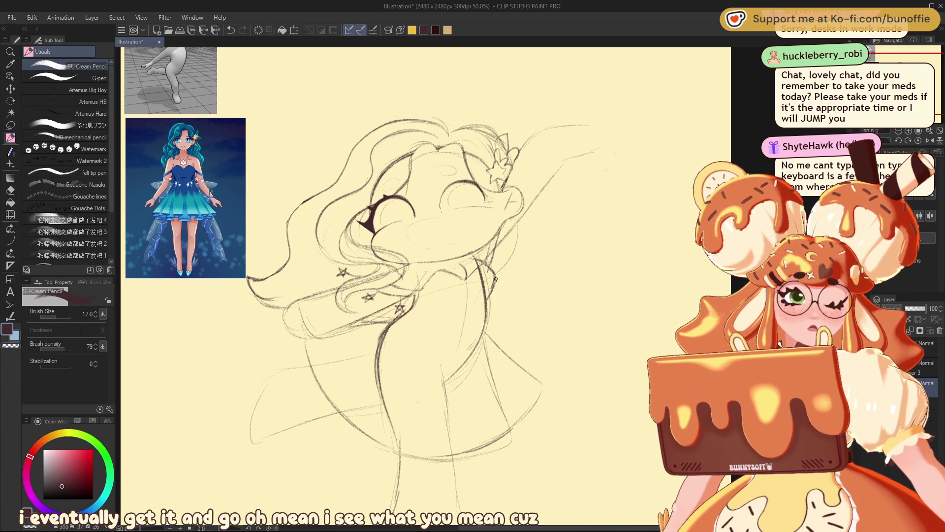
{"action": "left_click_drag", "start_coordinate": [494, 282], "coordinate": [487, 294]}
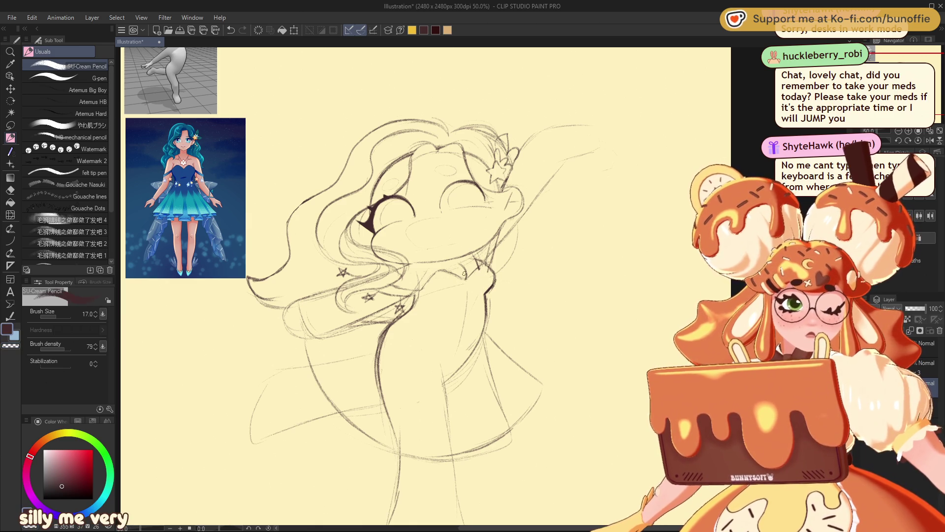
Touch up the neck with short dark strokes, alternating between pencil and eraser to trim them
{"action": "mouse_move", "coordinate": [459, 263]}
{"action": "left_mouse_down"}
{"action": "mouse_move", "coordinate": [469, 288]}
{"action": "mouse_move", "coordinate": [465, 276]}
{"action": "left_mouse_up"}
{"action": "key", "text": "c"}
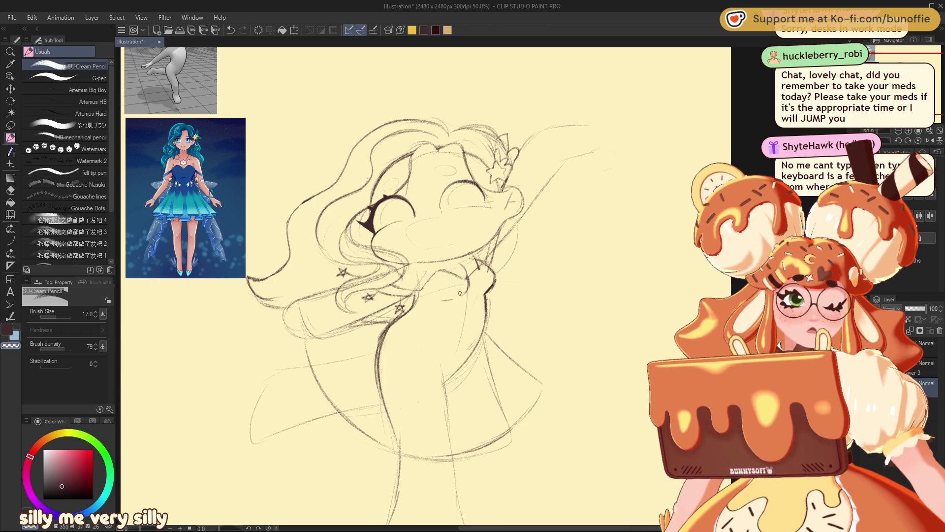
{"action": "key", "text": "c"}
{"action": "mouse_move", "coordinate": [404, 316]}
{"action": "left_mouse_down"}
{"action": "mouse_move", "coordinate": [392, 326]}
{"action": "mouse_move", "coordinate": [403, 315]}
{"action": "left_mouse_up"}
{"action": "key", "text": "c"}
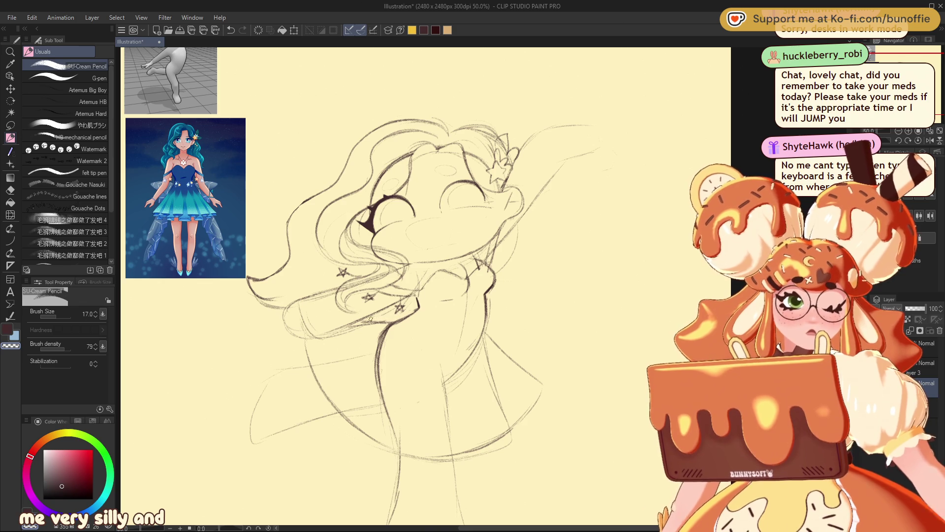
{"action": "key", "text": "c"}
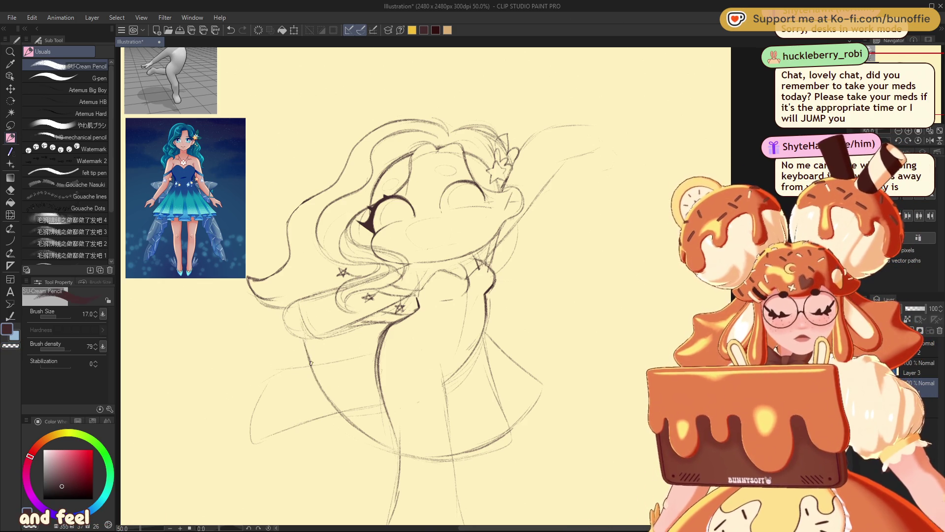
Undo the last stroke and move the sketch layer slightly right and up
{"action": "key", "text": "ctrl+z"}
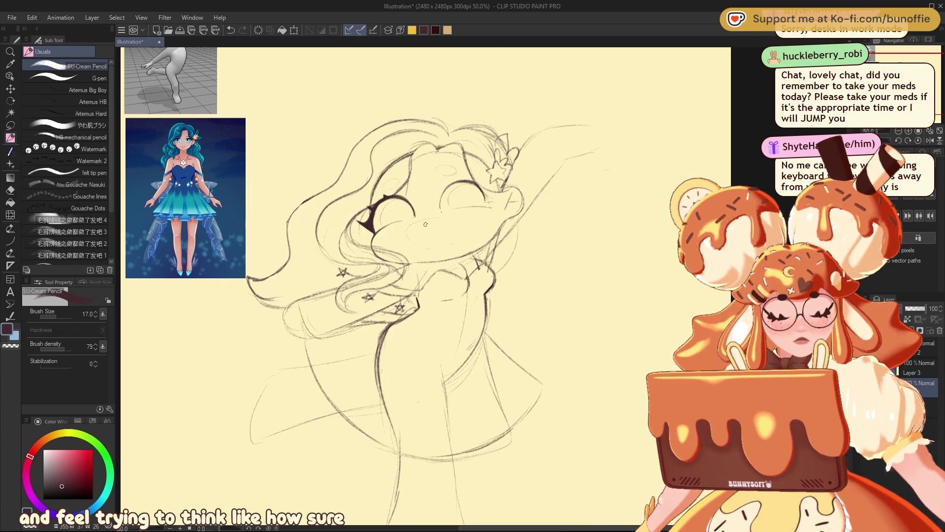
{"action": "key", "text": "k"}
{"action": "left_click_drag", "start_coordinate": [515, 211], "coordinate": [575, 200]}
{"action": "key", "text": "ctrl+minus"}
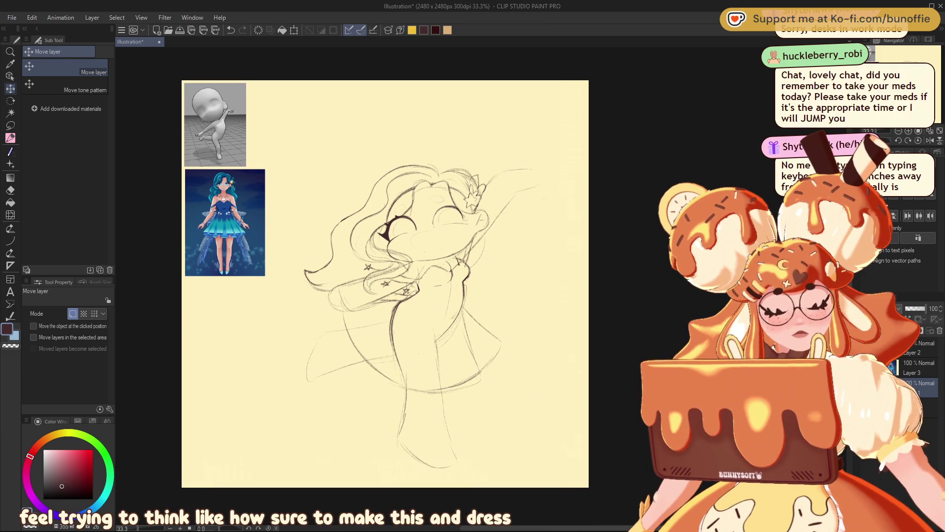
With the pencil, draw a curved skirt layer, a short fold line and a darker hem line
{"action": "key", "text": "p"}
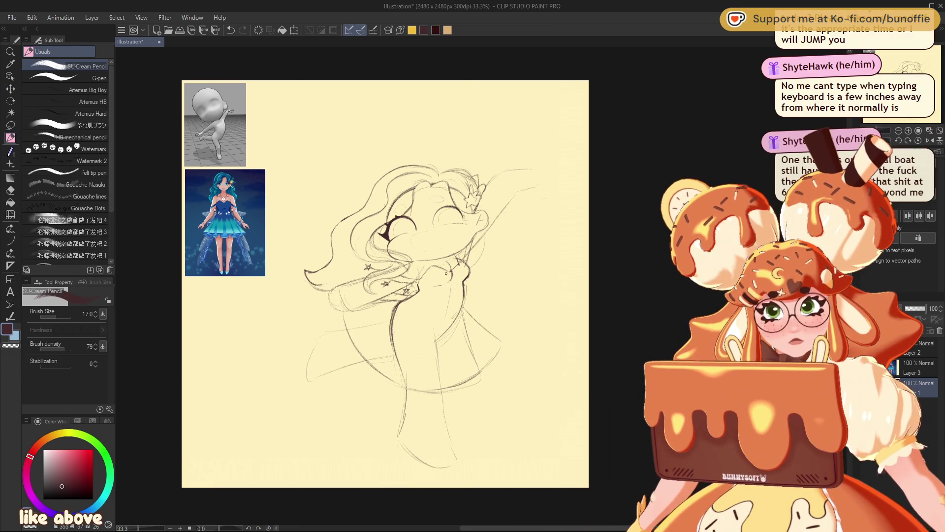
{"action": "mouse_move", "coordinate": [365, 333]}
{"action": "left_mouse_down"}
{"action": "mouse_move", "coordinate": [403, 366]}
{"action": "mouse_move", "coordinate": [455, 364]}
{"action": "left_mouse_up"}
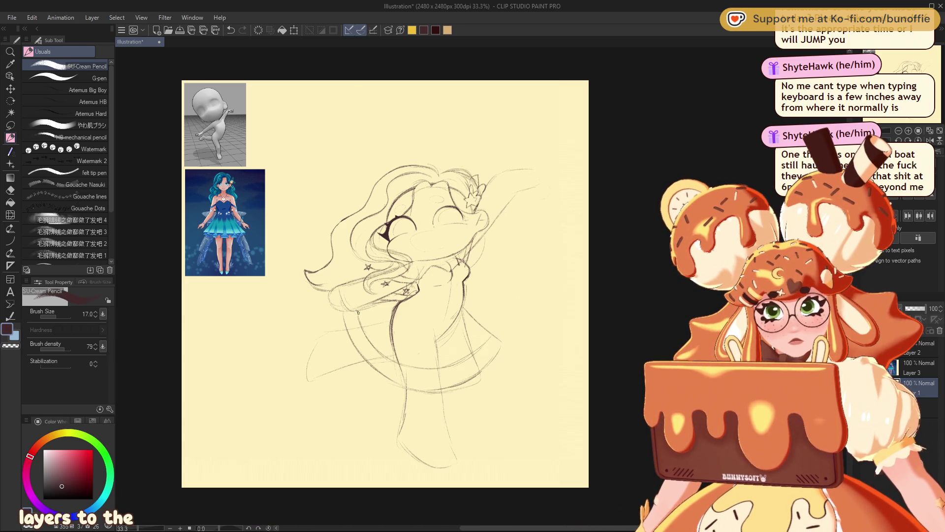
{"action": "mouse_move", "coordinate": [378, 348]}
{"action": "left_mouse_down"}
{"action": "mouse_move", "coordinate": [405, 367]}
{"action": "mouse_move", "coordinate": [436, 369]}
{"action": "left_mouse_up"}
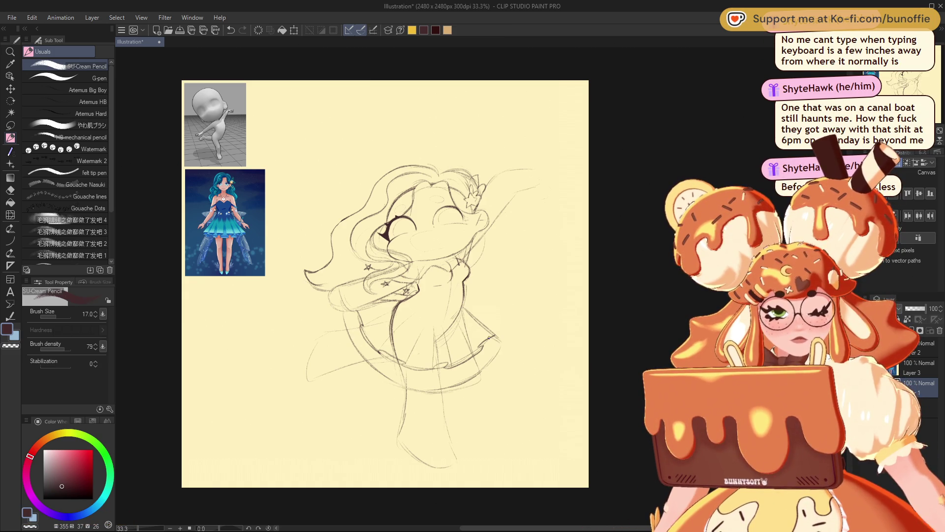
{"action": "left_click_drag", "start_coordinate": [441, 388], "coordinate": [411, 389]}
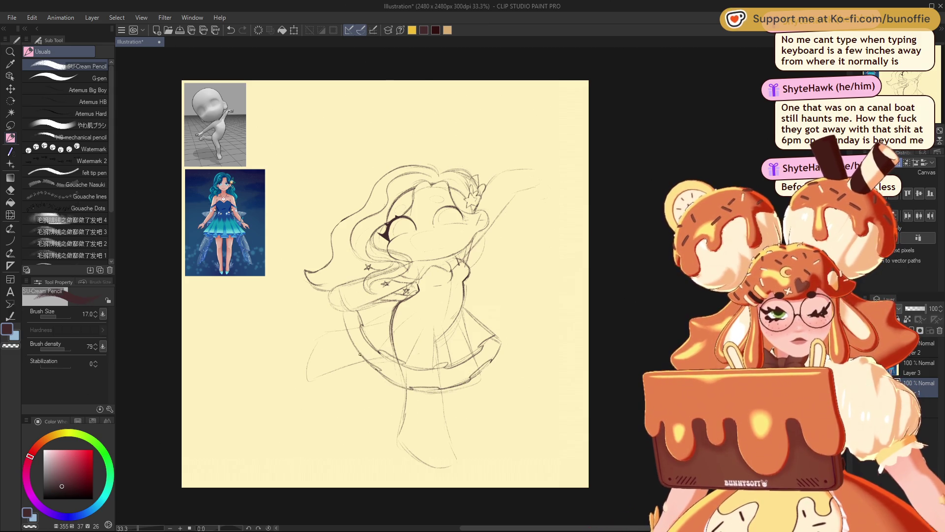